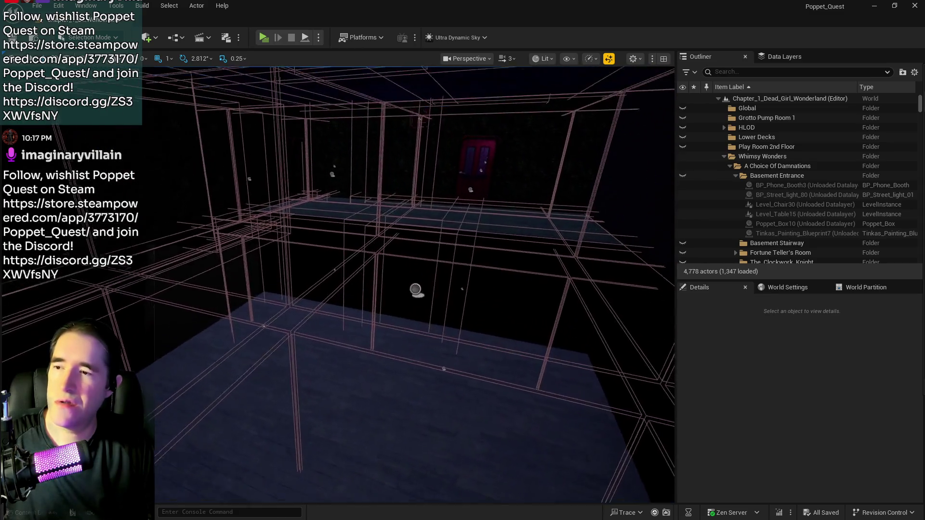
- Fly to the barred gate and check which key door BP_Door_60 requires
{"action": "left_click_drag", "start_coordinate": [398, 250], "coordinate": [398, 250]}
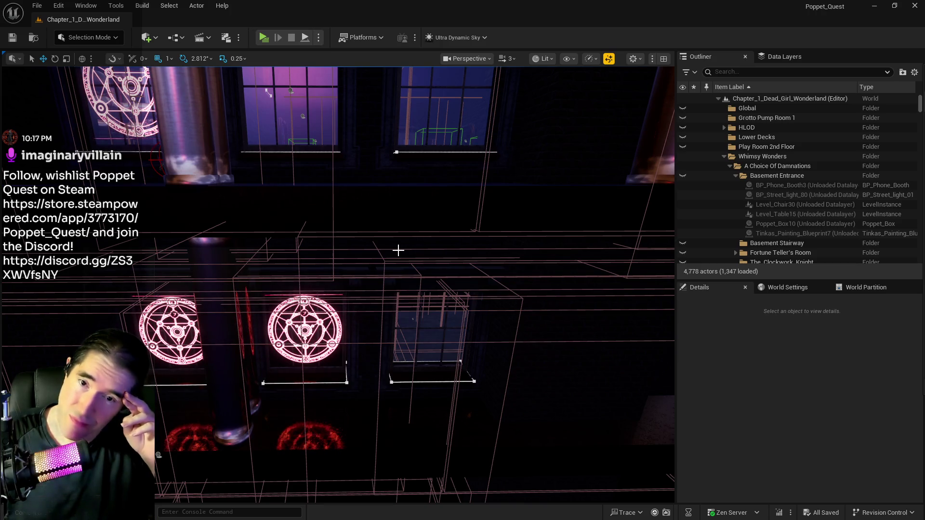
{"action": "left_click_drag", "start_coordinate": [399, 314], "coordinate": [399, 314]}
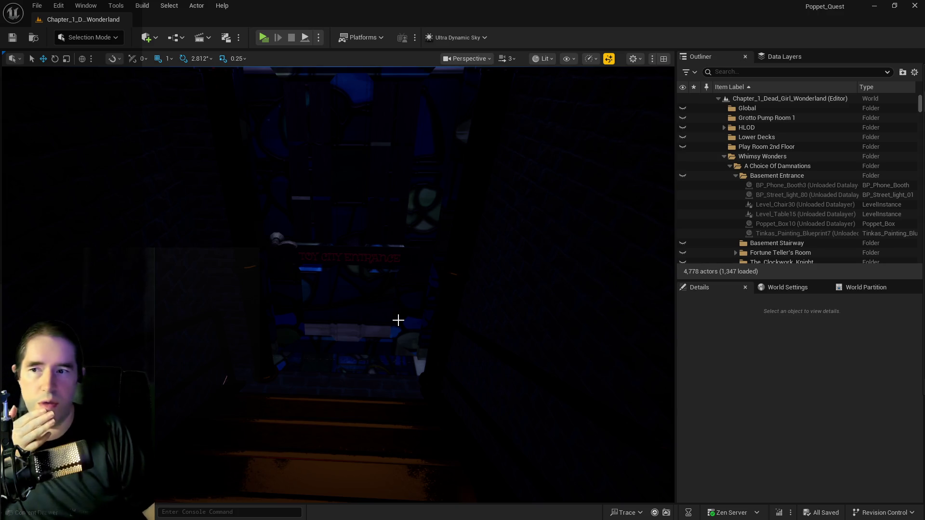
{"action": "left_click_drag", "start_coordinate": [399, 314], "coordinate": [399, 314]}
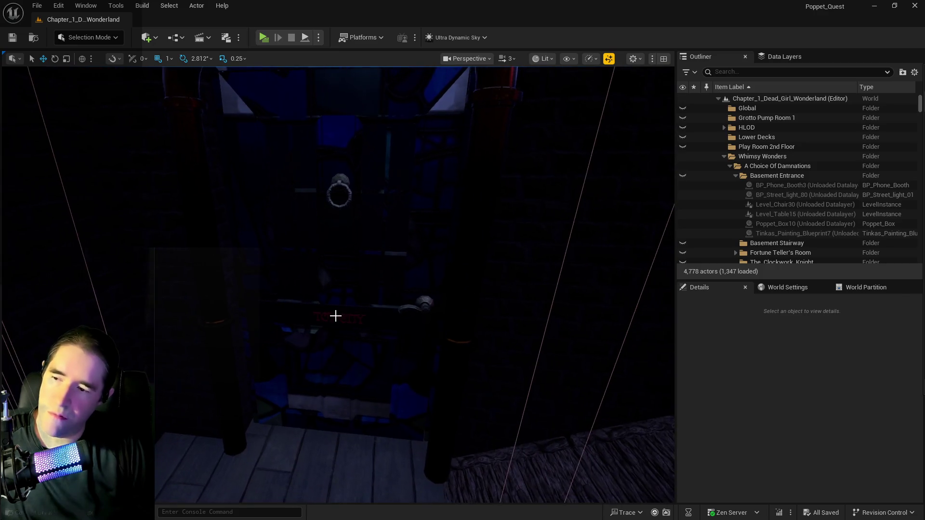
{"action": "left_click", "coordinate": [398, 315]}
{"action": "scroll", "coordinate": [877, 453], "scroll_direction": "down", "scroll_amount": 2}
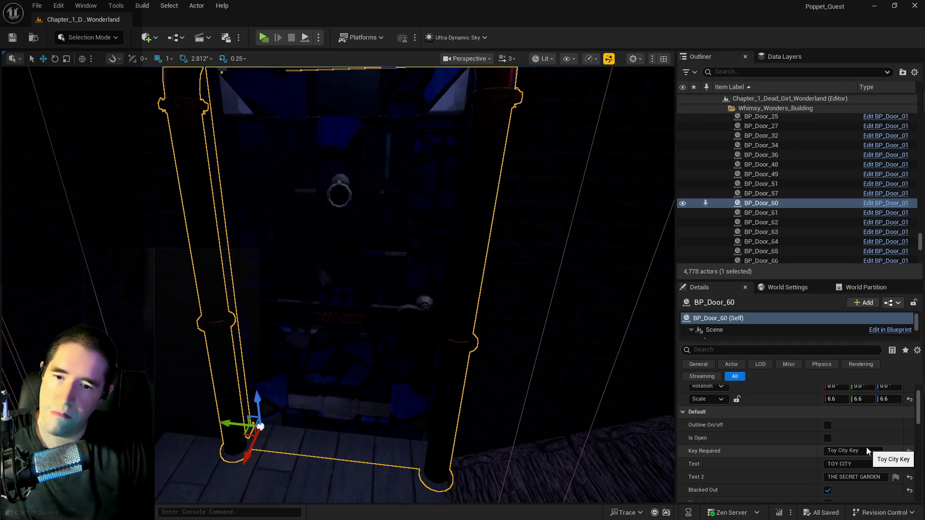
{"action": "left_click", "coordinate": [869, 450]}
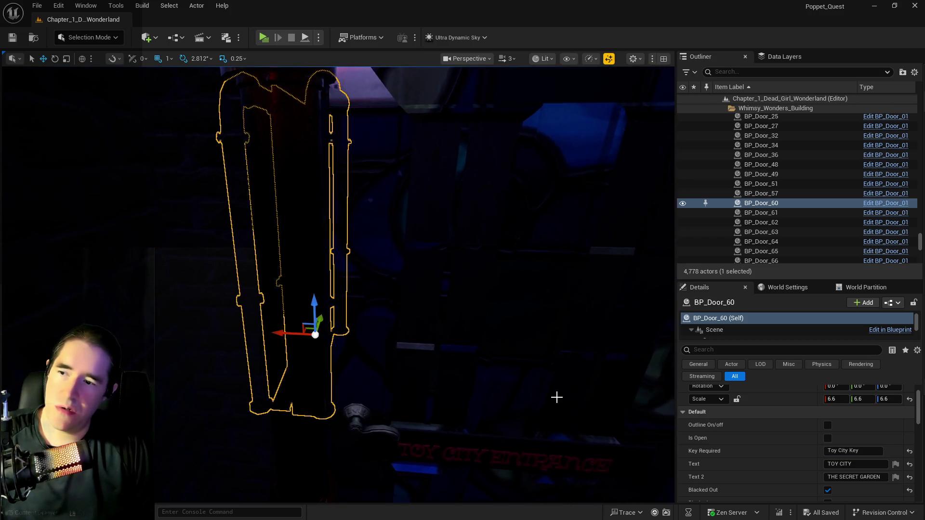
- Frame BP_Door_94 and remove ENTRANCE from its Text 2 label, leaving TOY CITY
{"action": "left_click", "coordinate": [557, 397]}
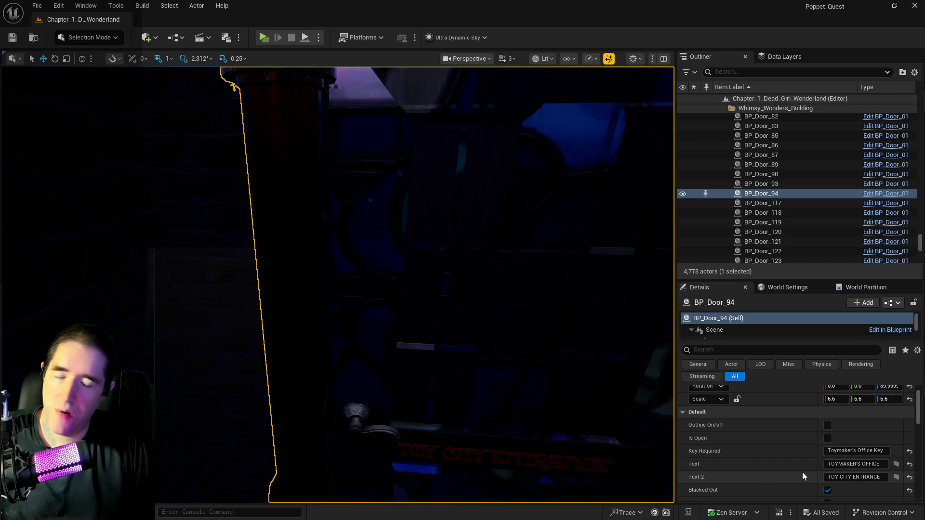
{"action": "key", "text": "f"}
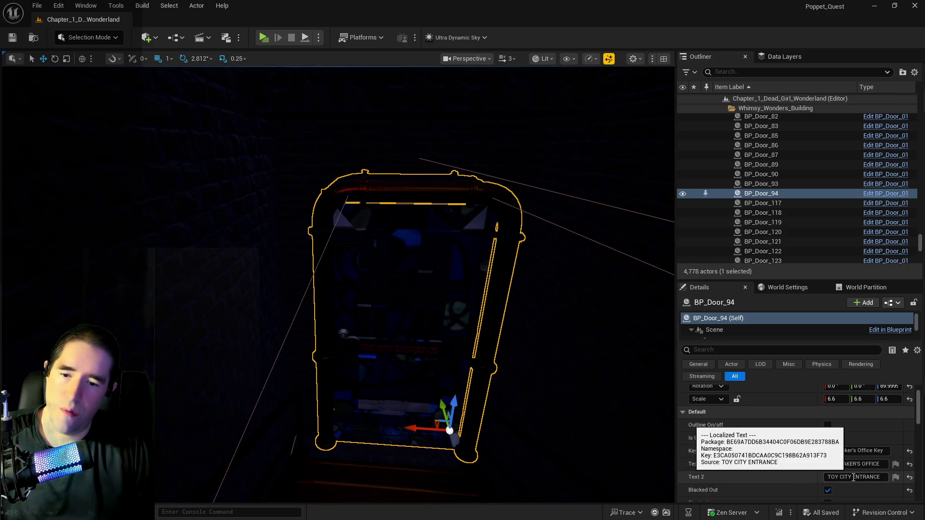
{"action": "double_click", "coordinate": [867, 477]}
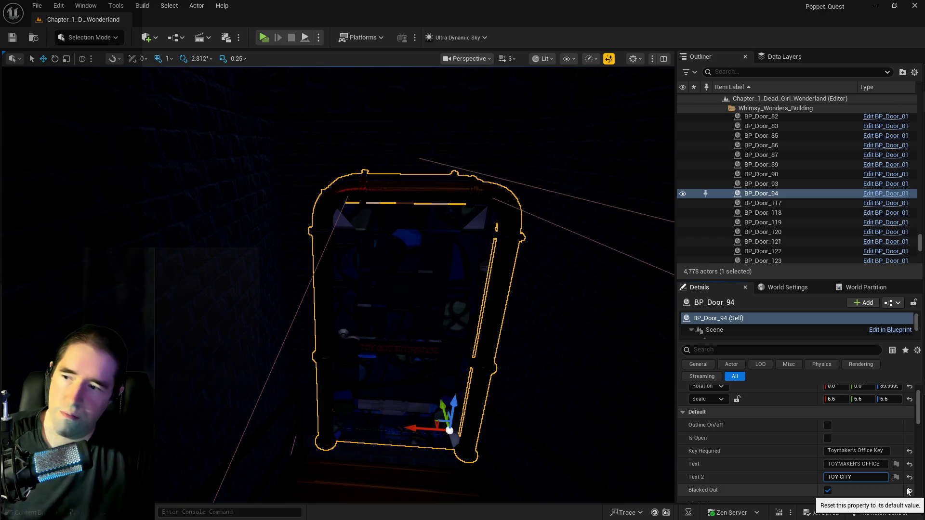
{"action": "mouse_move", "coordinate": [553, 351]}
{"action": "left_mouse_down"}
{"action": "mouse_move", "coordinate": [541, 409]}
{"action": "mouse_move", "coordinate": [549, 347]}
{"action": "left_mouse_up"}
{"action": "mouse_move", "coordinate": [304, 295]}
{"action": "left_mouse_down"}
{"action": "mouse_move", "coordinate": [386, 281]}
{"action": "mouse_move", "coordinate": [385, 299]}
{"action": "mouse_move", "coordinate": [397, 294]}
{"action": "mouse_move", "coordinate": [302, 295]}
{"action": "left_mouse_up"}
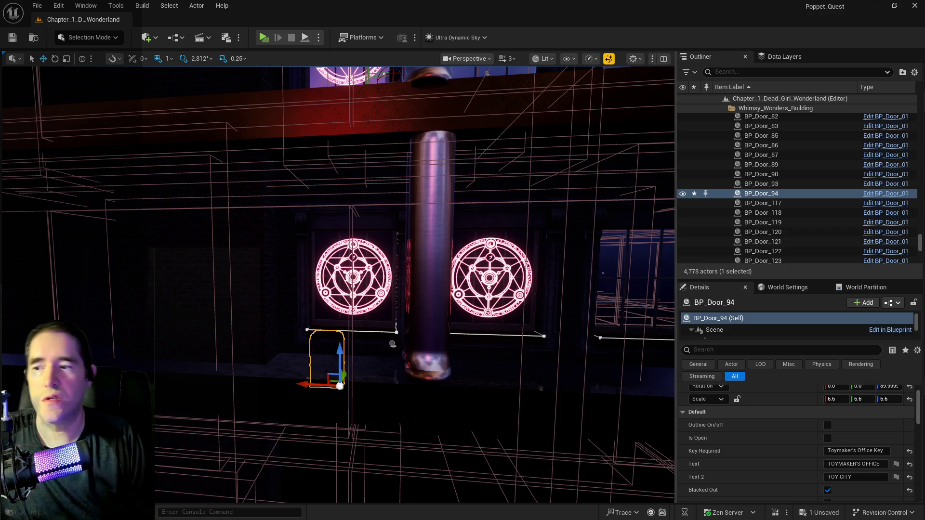
{"action": "key", "text": "w"}
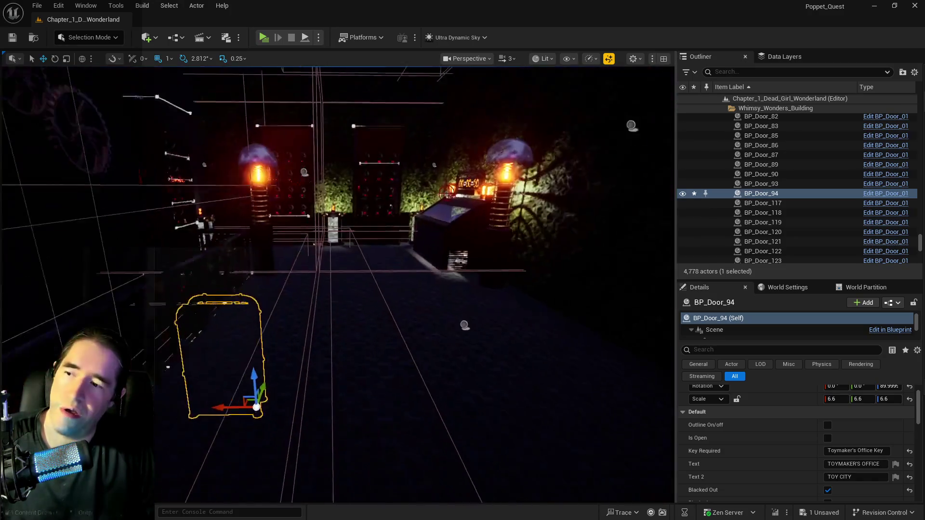
{"action": "key", "text": "w"}
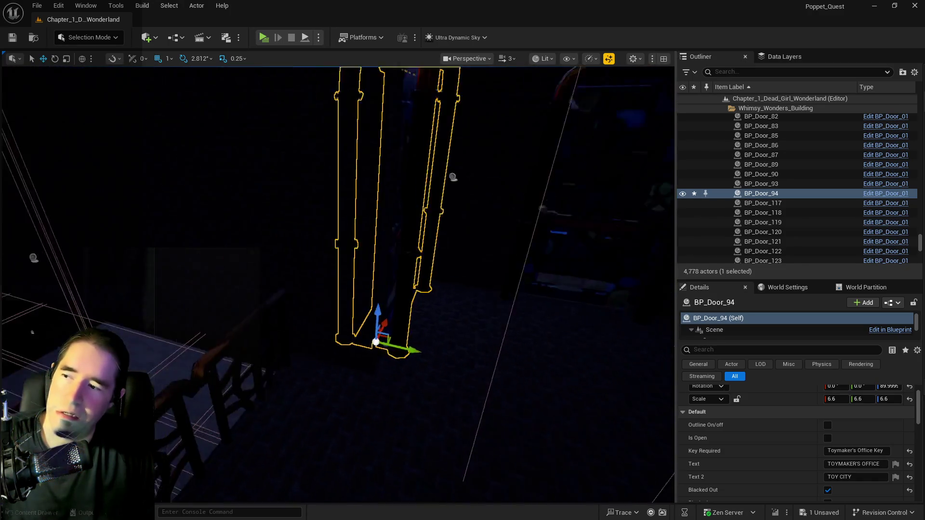
{"action": "key", "text": "s"}
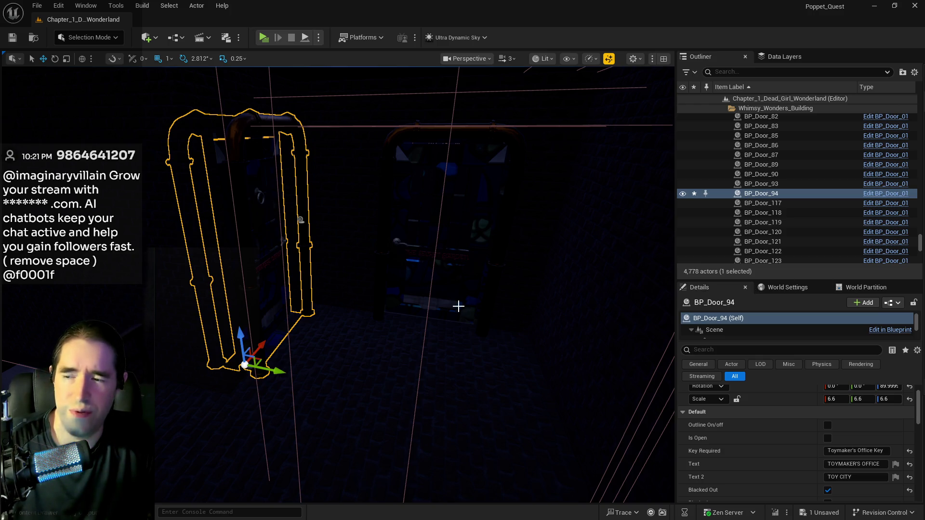
{"action": "mouse_move", "coordinate": [453, 294]}
{"action": "left_mouse_down"}
{"action": "mouse_move", "coordinate": [434, 272]}
{"action": "mouse_move", "coordinate": [244, 319]}
{"action": "mouse_move", "coordinate": [486, 116]}
{"action": "mouse_move", "coordinate": [579, 182]}
{"action": "mouse_move", "coordinate": [433, 299]}
{"action": "mouse_move", "coordinate": [456, 306]}
{"action": "left_mouse_up"}
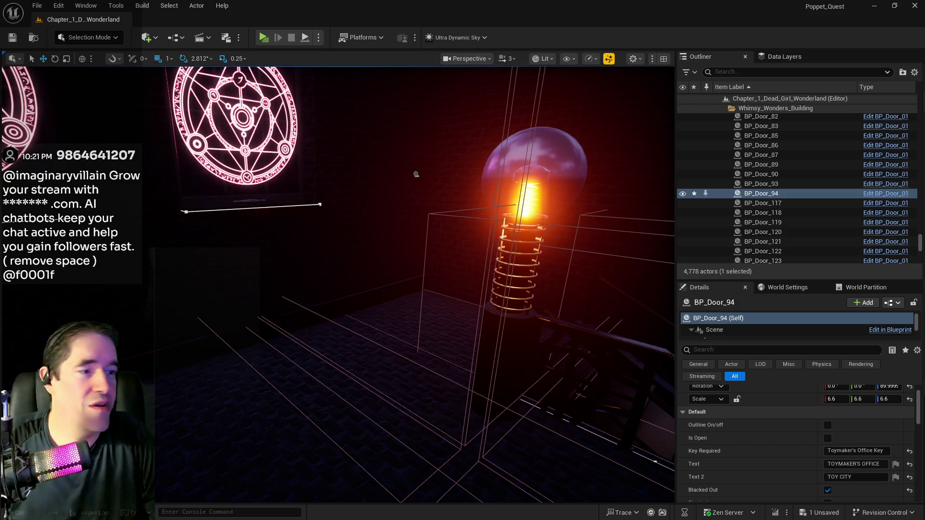
{"action": "key", "text": "f"}
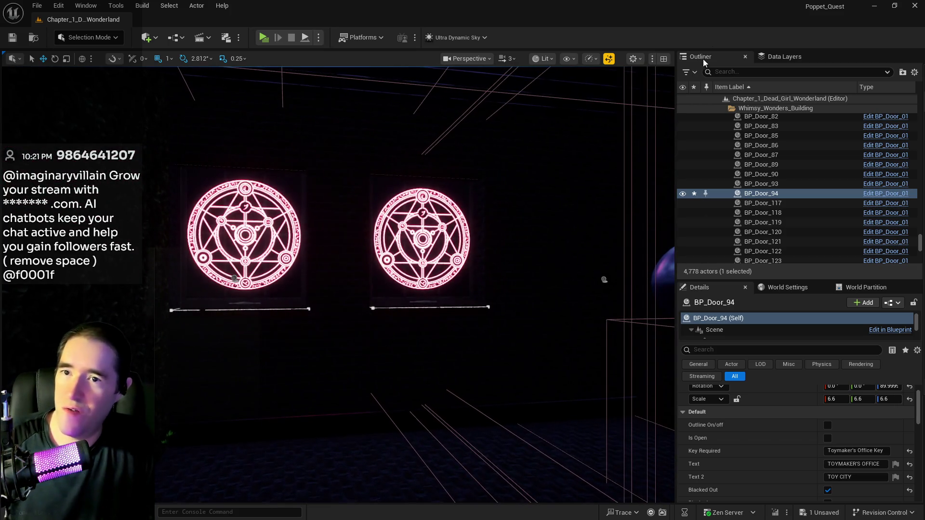
- Find Ultra_Dynamic_Sky with an Outliner search for 'ultra' and drag its Time Of Day from 2400 to 960
{"action": "left_click", "coordinate": [726, 71]}
{"action": "type", "text": "ultra"}
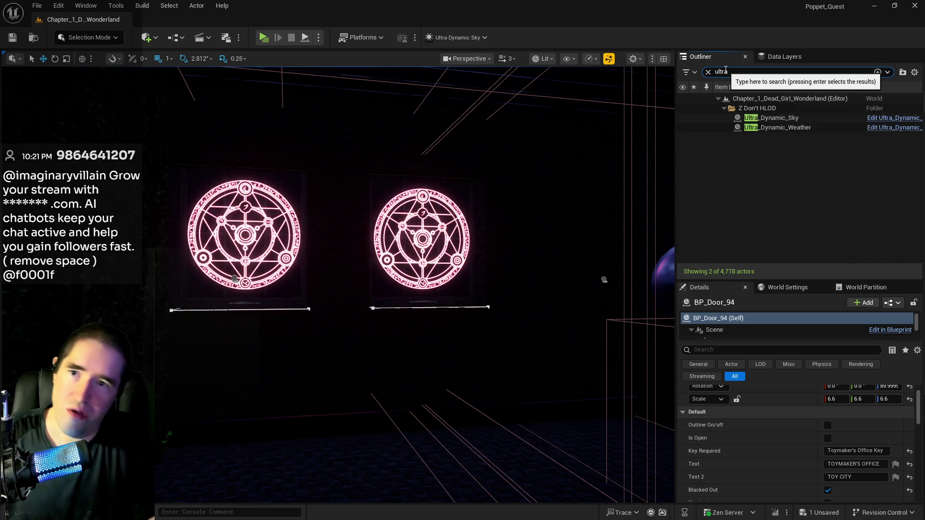
{"action": "left_click", "coordinate": [771, 118]}
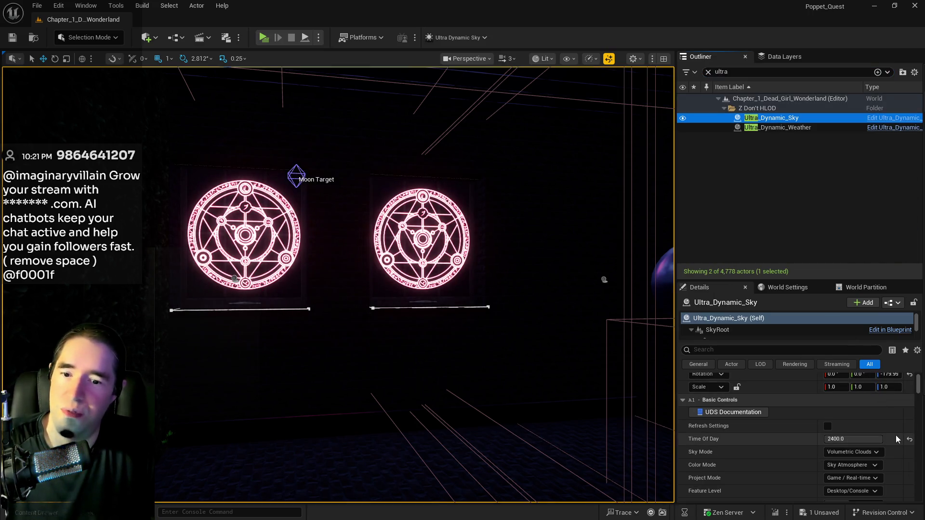
{"action": "left_click_drag", "start_coordinate": [897, 439], "coordinate": [512, 392]}
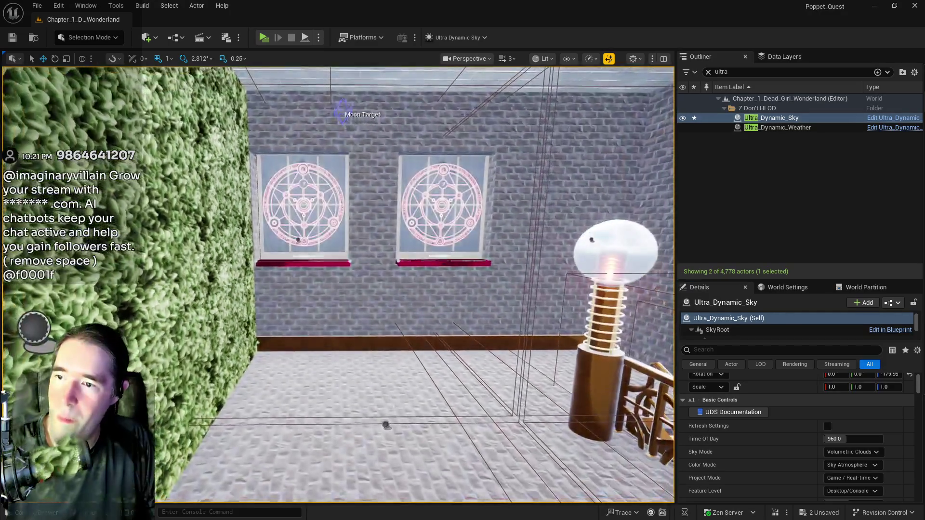
{"action": "mouse_move", "coordinate": [337, 284]}
{"action": "left_mouse_down"}
{"action": "mouse_move", "coordinate": [279, 284]}
{"action": "mouse_move", "coordinate": [250, 236]}
{"action": "left_mouse_up"}
{"action": "left_click", "coordinate": [784, 57]}
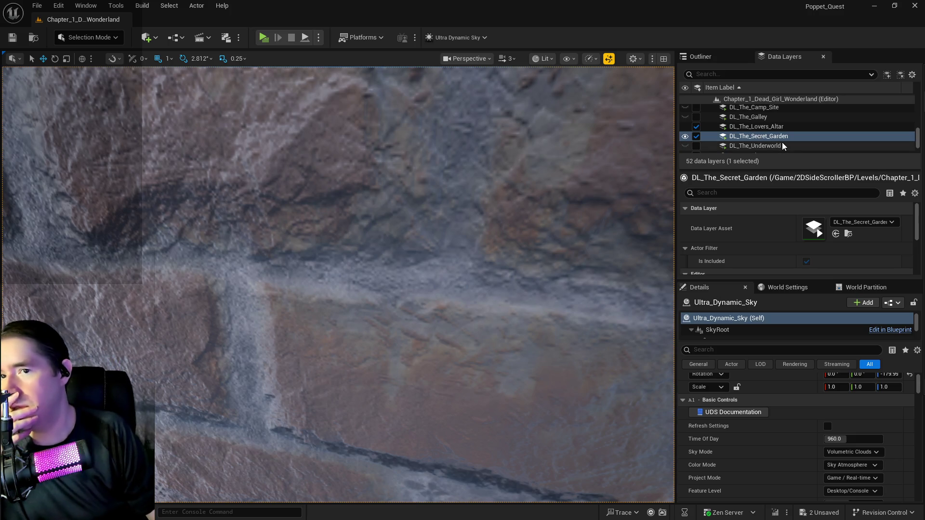
- Load the DL_Crows_Nest data layer and fly around to view its area
{"action": "scroll", "coordinate": [782, 143], "scroll_direction": "down", "scroll_amount": 2}
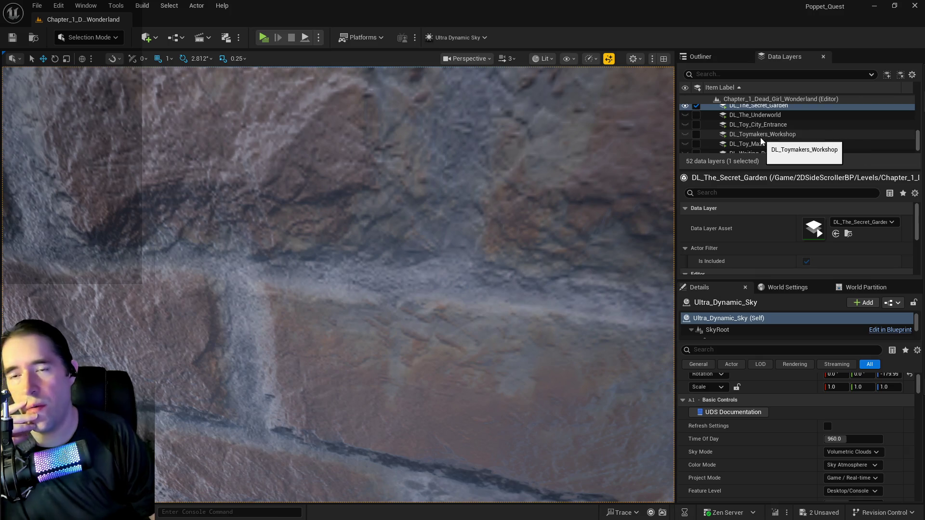
{"action": "scroll", "coordinate": [732, 128], "scroll_direction": "up", "scroll_amount": 1}
{"action": "scroll", "coordinate": [733, 127], "scroll_direction": "up", "scroll_amount": 2}
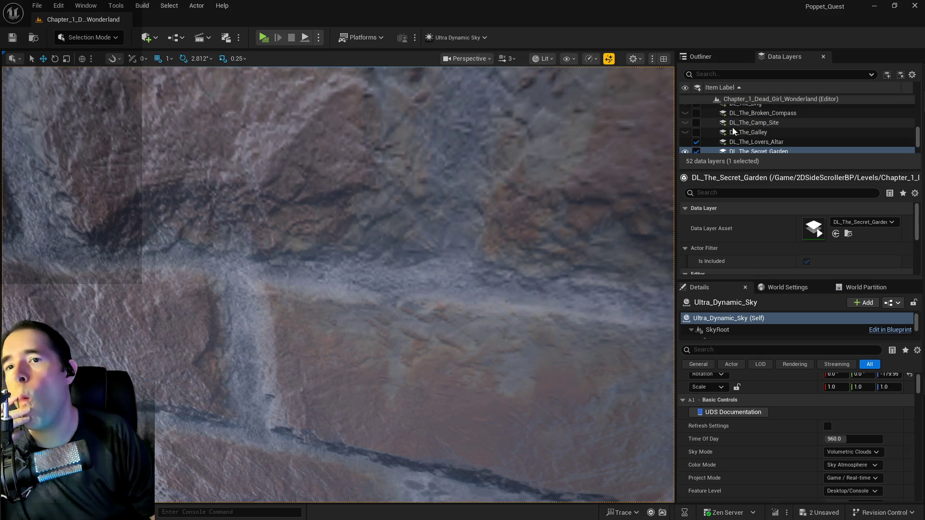
{"action": "scroll", "coordinate": [732, 127], "scroll_direction": "up", "scroll_amount": 2}
{"action": "scroll", "coordinate": [707, 129], "scroll_direction": "up", "scroll_amount": 1}
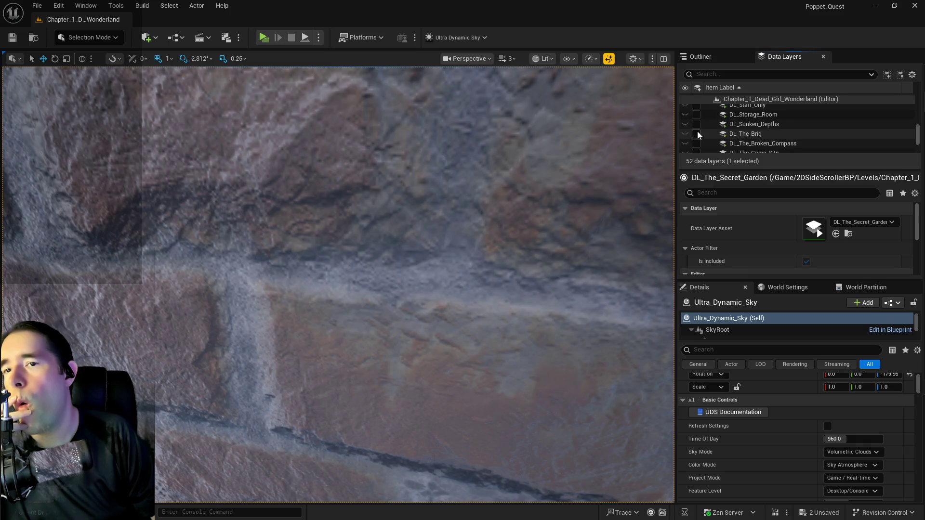
{"action": "scroll", "coordinate": [698, 132], "scroll_direction": "down", "scroll_amount": 3}
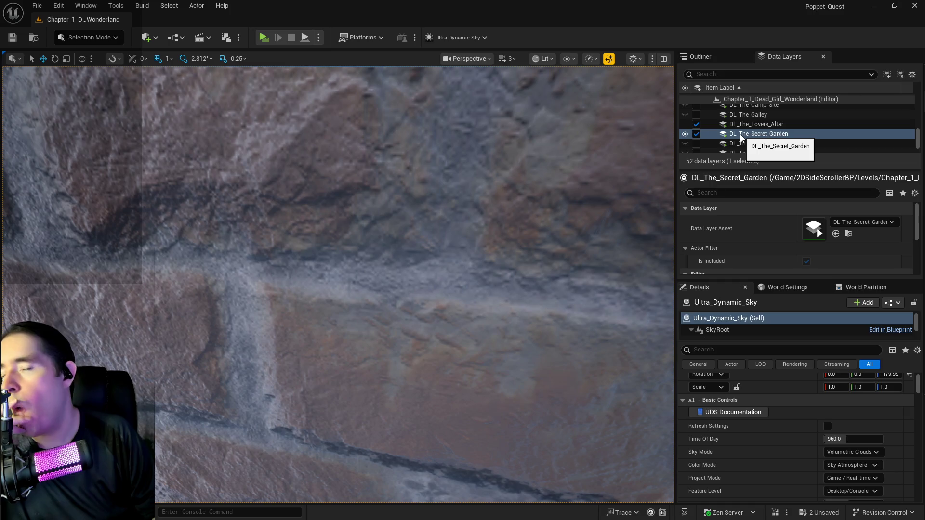
{"action": "scroll", "coordinate": [741, 136], "scroll_direction": "up", "scroll_amount": 6}
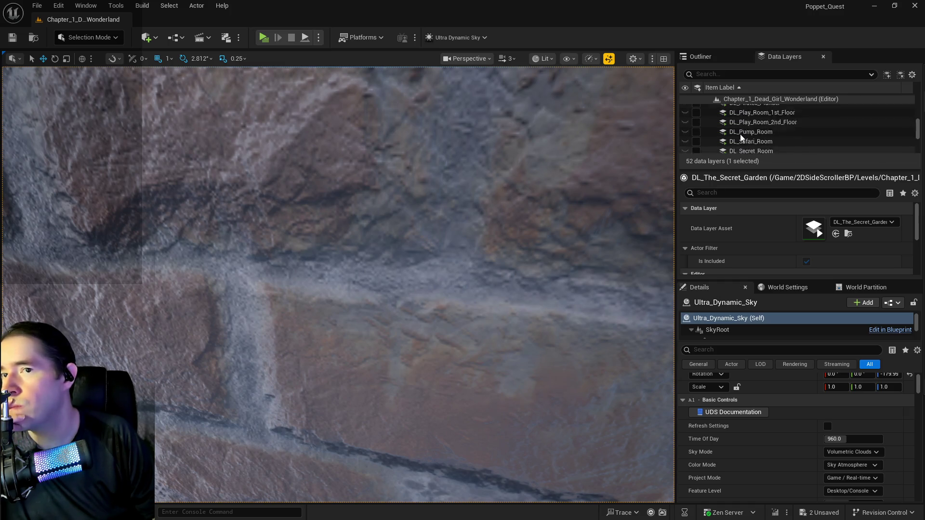
{"action": "scroll", "coordinate": [740, 134], "scroll_direction": "up", "scroll_amount": 8}
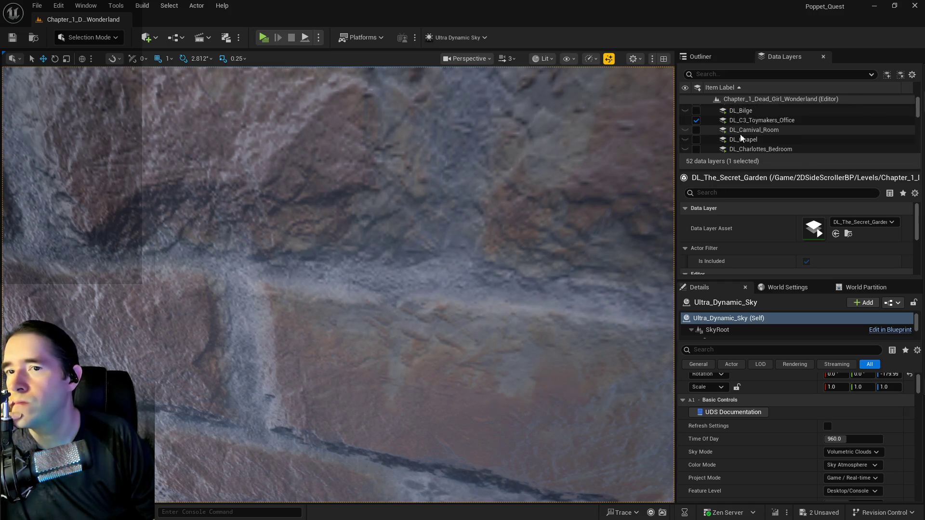
{"action": "scroll", "coordinate": [760, 124], "scroll_direction": "down", "scroll_amount": 5}
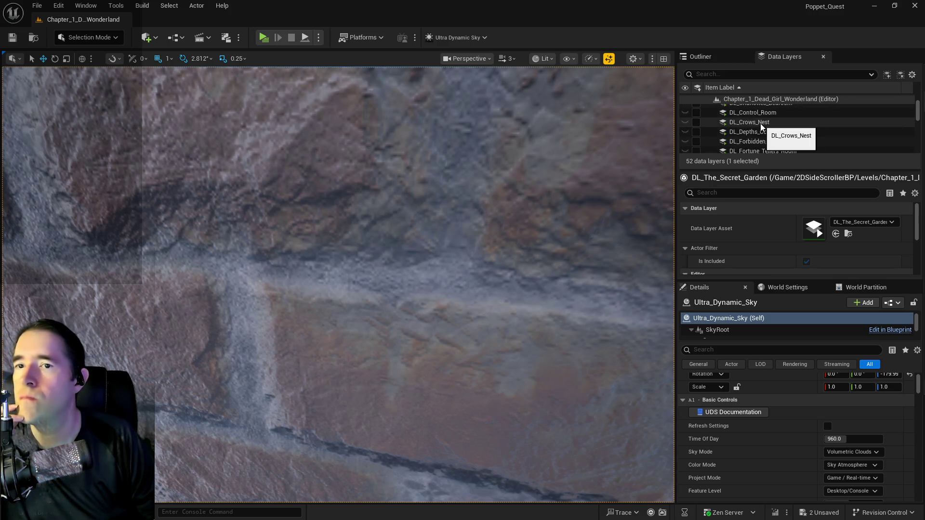
{"action": "left_click", "coordinate": [761, 124]}
{"action": "left_click", "coordinate": [696, 121]}
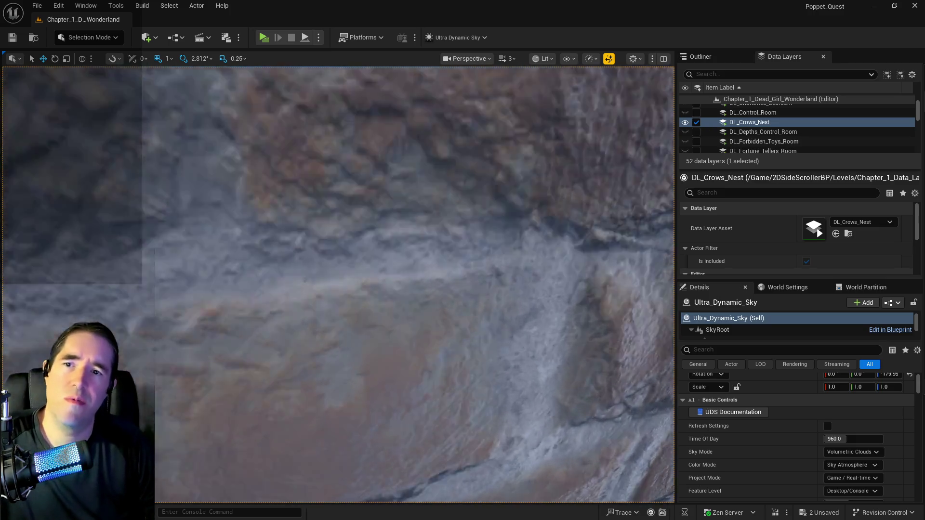
{"action": "left_click_drag", "start_coordinate": [482, 226], "coordinate": [483, 226]}
{"action": "left_click_drag", "start_coordinate": [296, 474], "coordinate": [295, 475]}
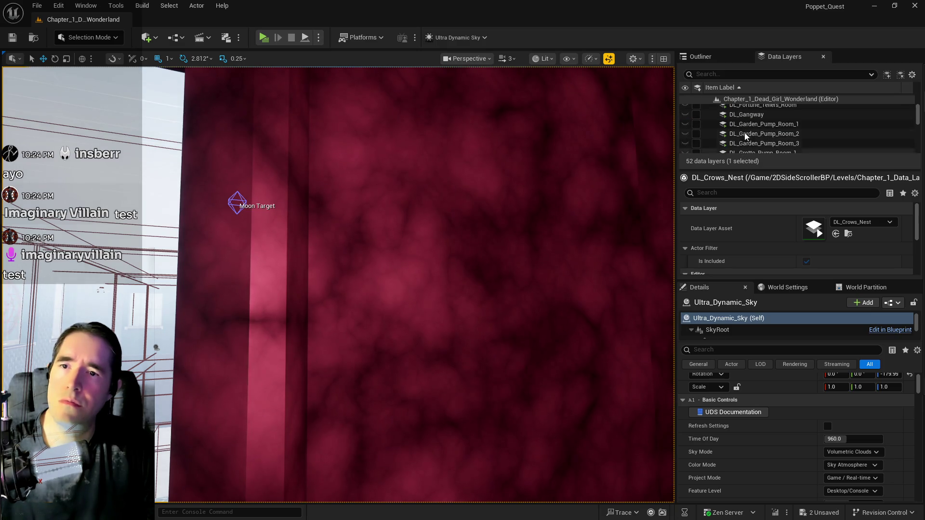
- Load the DL_Pirate_Cove data layer and look toward the pirate cove geometry
{"action": "scroll", "coordinate": [746, 131], "scroll_direction": "down", "scroll_amount": 5}
{"action": "scroll", "coordinate": [746, 131], "scroll_direction": "up", "scroll_amount": 1}
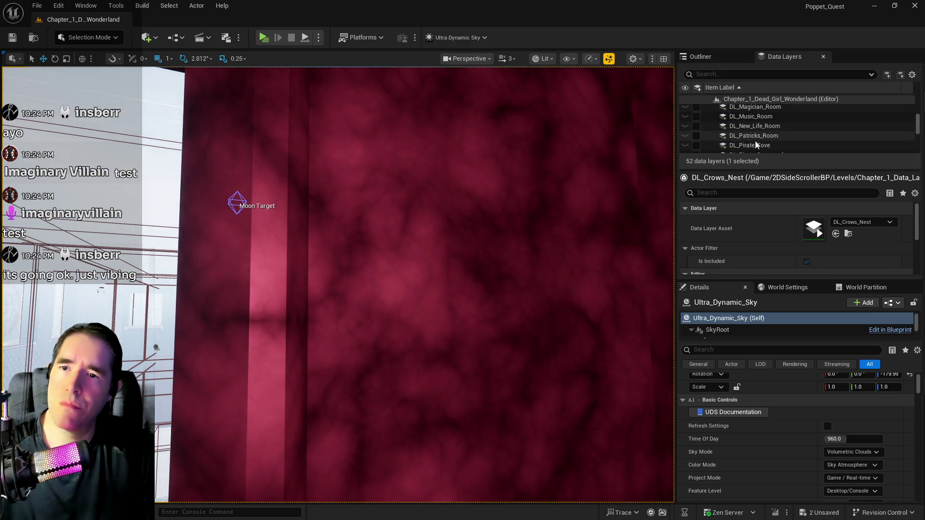
{"action": "left_click", "coordinate": [754, 143]}
{"action": "left_click", "coordinate": [696, 146]}
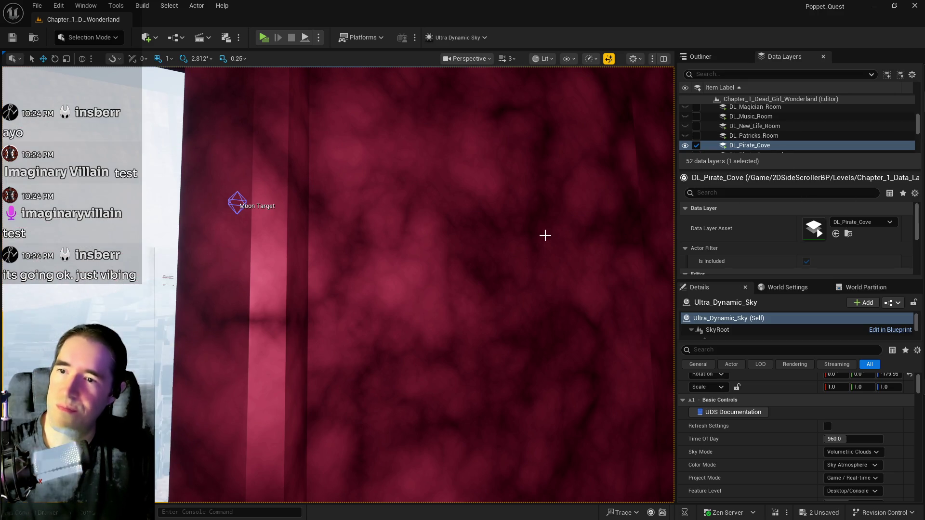
{"action": "mouse_move", "coordinate": [545, 236]}
{"action": "left_mouse_down"}
{"action": "mouse_move", "coordinate": [491, 227]}
{"action": "mouse_move", "coordinate": [472, 241]}
{"action": "mouse_move", "coordinate": [448, 226]}
{"action": "mouse_move", "coordinate": [456, 236]}
{"action": "left_mouse_up"}
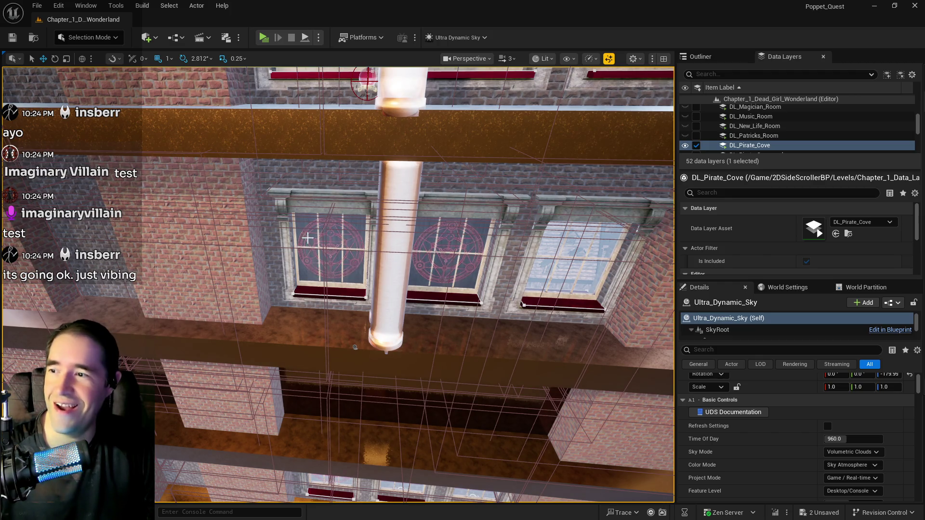
- Select Level_Whimsy_Wonders_Building8 and start editing it from its Level Instance Edit button
{"action": "left_click", "coordinate": [308, 238]}
{"action": "mouse_move", "coordinate": [355, 346]}
{"action": "left_mouse_down"}
{"action": "mouse_move", "coordinate": [352, 339]}
{"action": "mouse_move", "coordinate": [582, 244]}
{"action": "mouse_move", "coordinate": [537, 257]}
{"action": "left_mouse_up"}
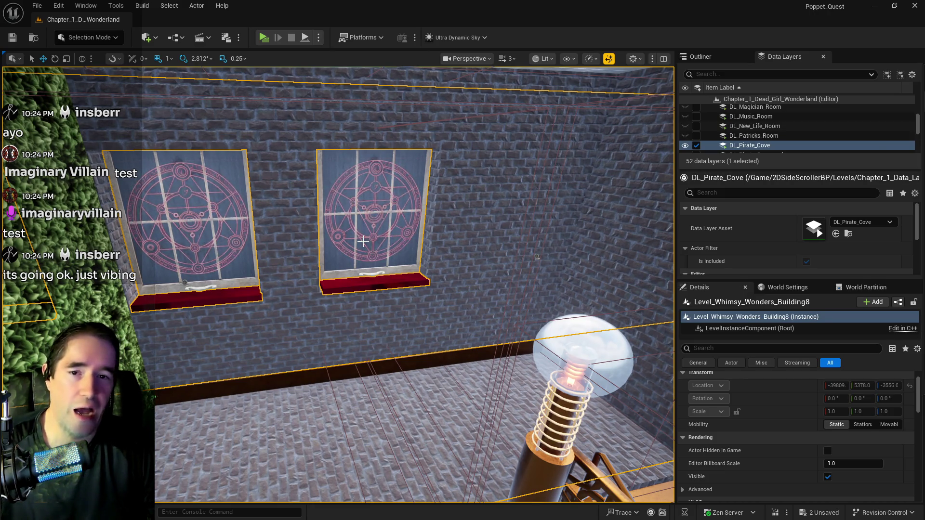
{"action": "scroll", "coordinate": [793, 418], "scroll_direction": "down", "scroll_amount": 4}
{"action": "scroll", "coordinate": [791, 415], "scroll_direction": "up", "scroll_amount": 5}
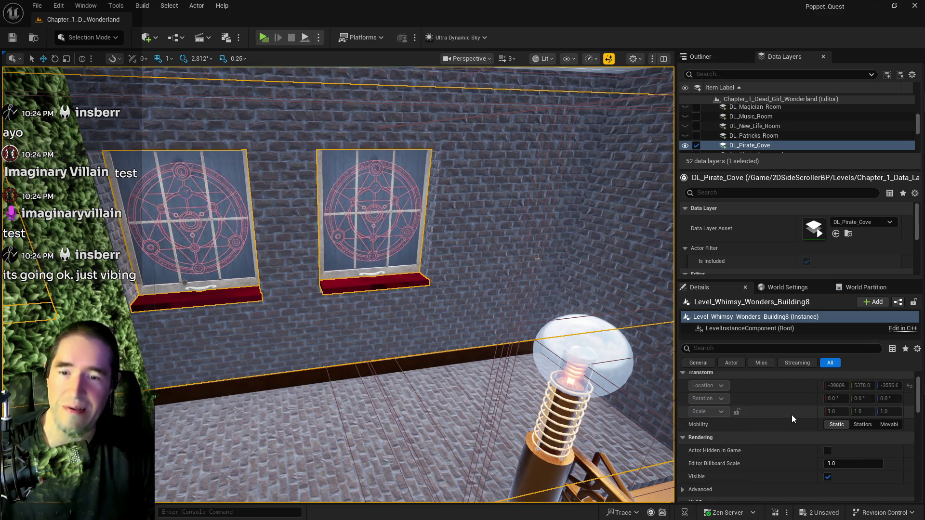
{"action": "left_click", "coordinate": [838, 393]}
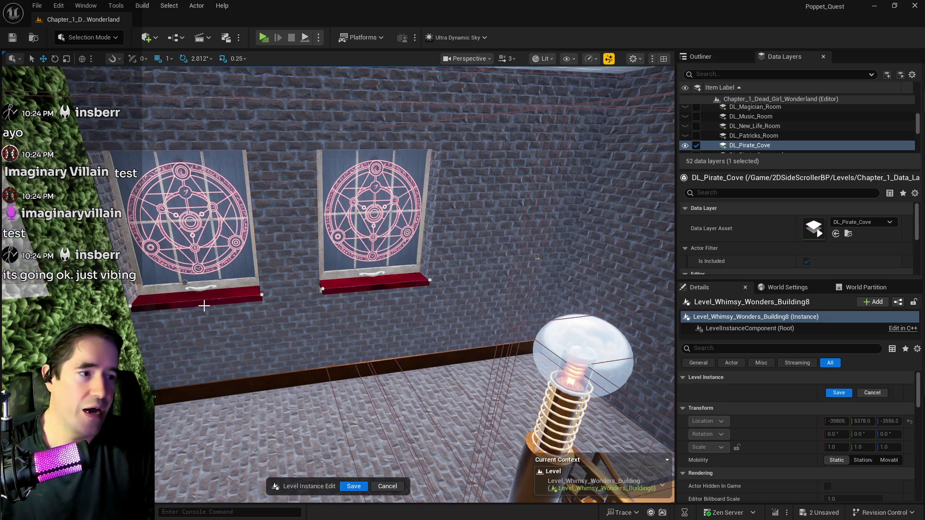
- Make the right magic-circle window openable and no longer blacked out
{"action": "left_click", "coordinate": [366, 231]}
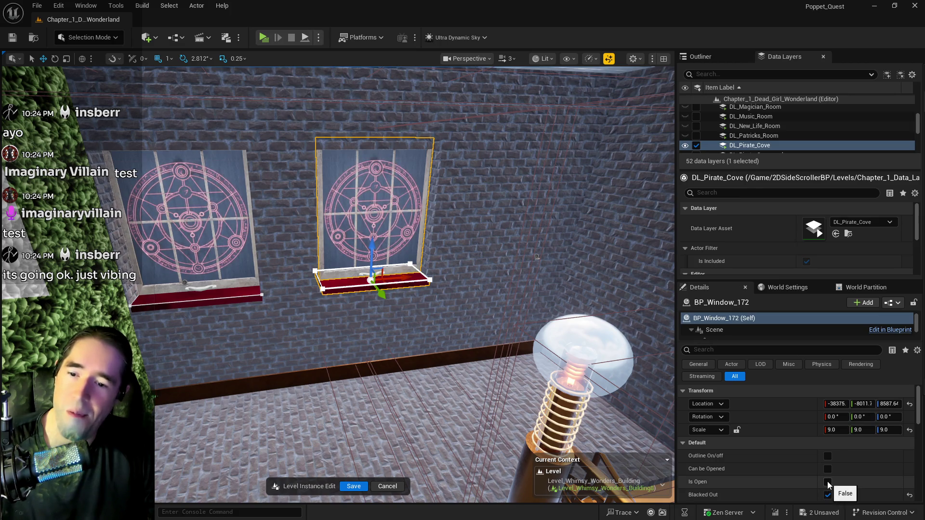
{"action": "left_click", "coordinate": [828, 469]}
{"action": "scroll", "coordinate": [842, 492], "scroll_direction": "down", "scroll_amount": 1}
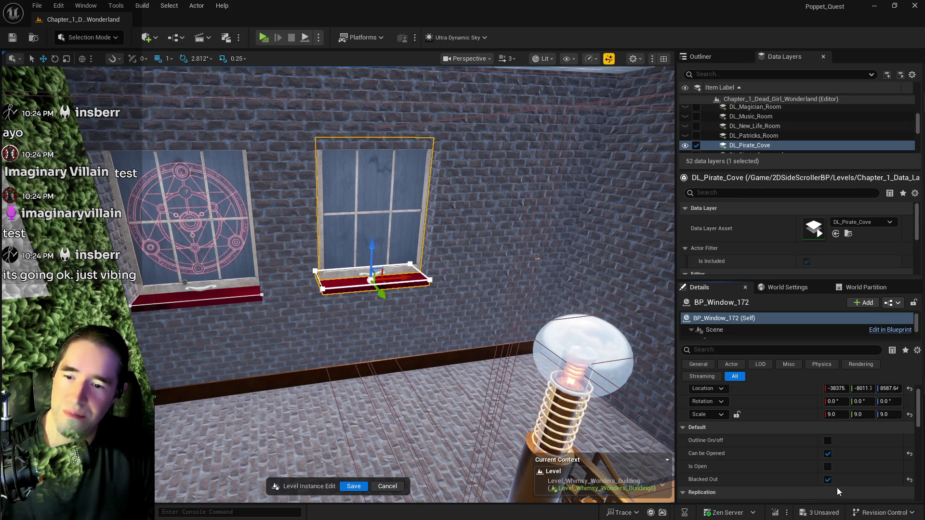
{"action": "left_click", "coordinate": [828, 480]}
- Untick Blacked Out on the left magic-circle window so the street shows through
{"action": "mouse_move", "coordinate": [414, 360]}
{"action": "left_mouse_down"}
{"action": "mouse_move", "coordinate": [402, 301]}
{"action": "mouse_move", "coordinate": [376, 366]}
{"action": "mouse_move", "coordinate": [391, 337]}
{"action": "left_mouse_up"}
{"action": "left_click", "coordinate": [402, 302]}
{"action": "left_click", "coordinate": [828, 480]}
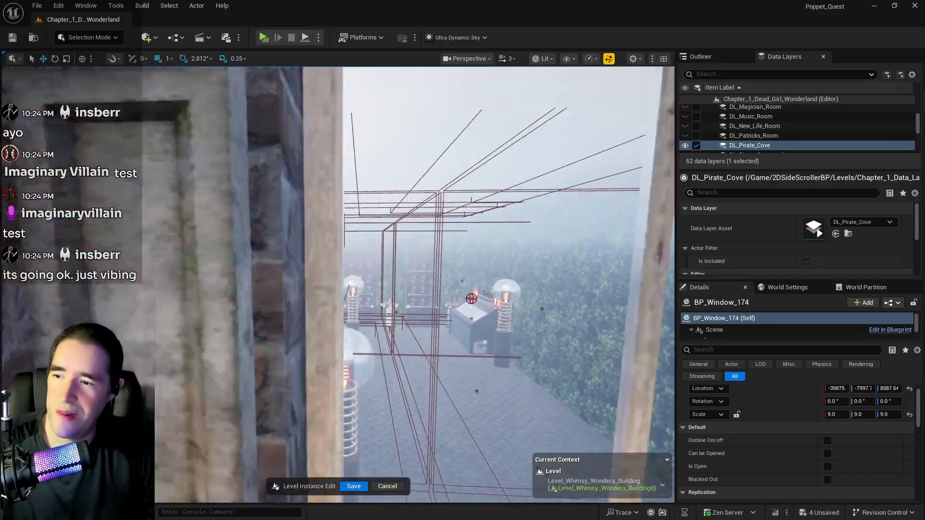
{"action": "left_click_drag", "start_coordinate": [390, 338], "coordinate": [391, 352]}
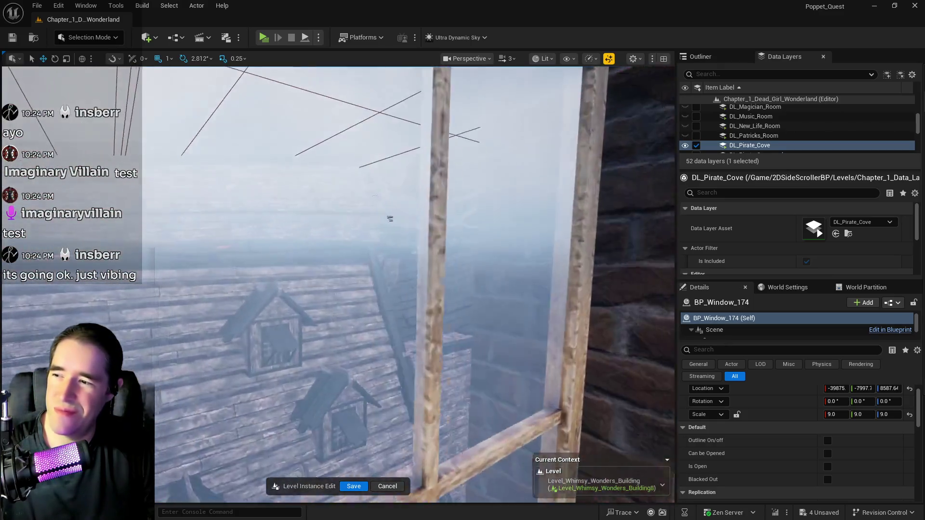
{"action": "key", "text": "f"}
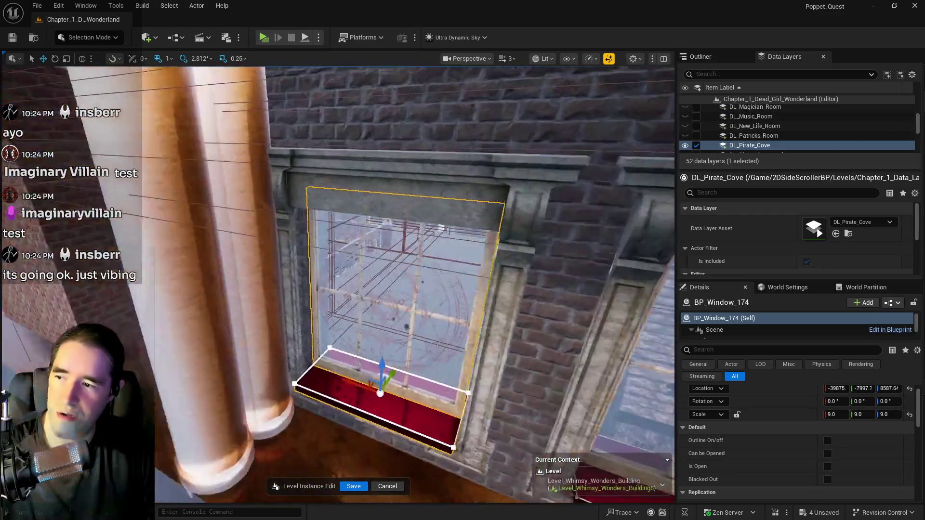
{"action": "scroll", "coordinate": [337, 284], "scroll_direction": "down", "scroll_amount": 5}
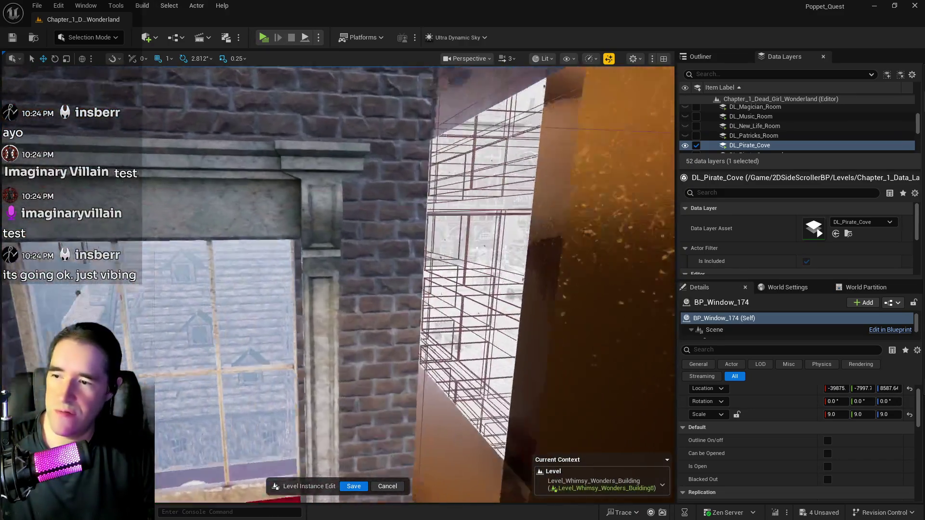
{"action": "mouse_move", "coordinate": [337, 285]}
{"action": "left_mouse_down"}
{"action": "mouse_move", "coordinate": [376, 284]}
{"action": "mouse_move", "coordinate": [333, 275]}
{"action": "mouse_move", "coordinate": [366, 282]}
{"action": "mouse_move", "coordinate": [330, 289]}
{"action": "mouse_move", "coordinate": [332, 267]}
{"action": "mouse_move", "coordinate": [340, 299]}
{"action": "mouse_move", "coordinate": [293, 304]}
{"action": "mouse_move", "coordinate": [277, 282]}
{"action": "mouse_move", "coordinate": [280, 289]}
{"action": "left_mouse_up"}
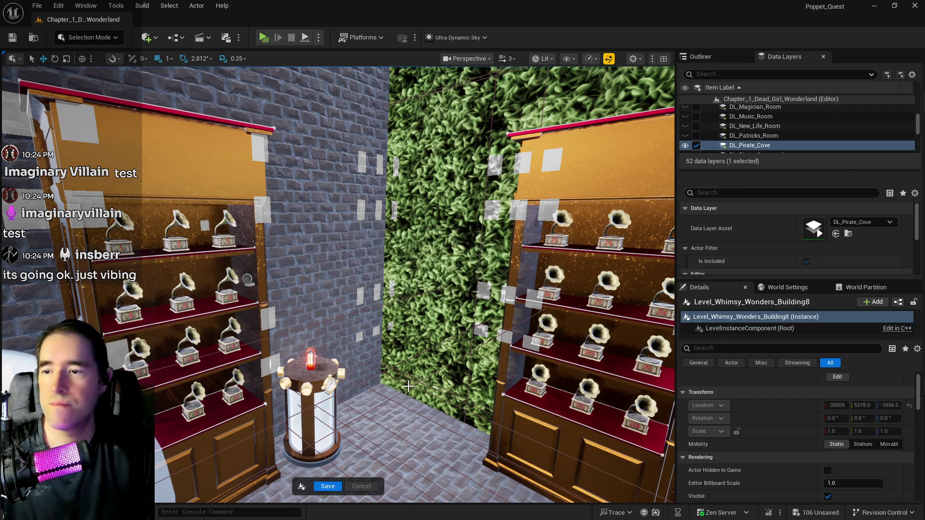
{"action": "mouse_move", "coordinate": [368, 475]}
{"action": "left_mouse_down"}
{"action": "mouse_move", "coordinate": [420, 419]}
{"action": "mouse_move", "coordinate": [395, 436]}
{"action": "mouse_move", "coordinate": [415, 436]}
{"action": "mouse_move", "coordinate": [390, 433]}
{"action": "mouse_move", "coordinate": [407, 434]}
{"action": "mouse_move", "coordinate": [393, 434]}
{"action": "mouse_move", "coordinate": [318, 367]}
{"action": "mouse_move", "coordinate": [351, 360]}
{"action": "left_mouse_up"}
- Inspect the empty bookshelf, clock console and steam clock, framing the steam clock
{"action": "left_click", "coordinate": [419, 418]}
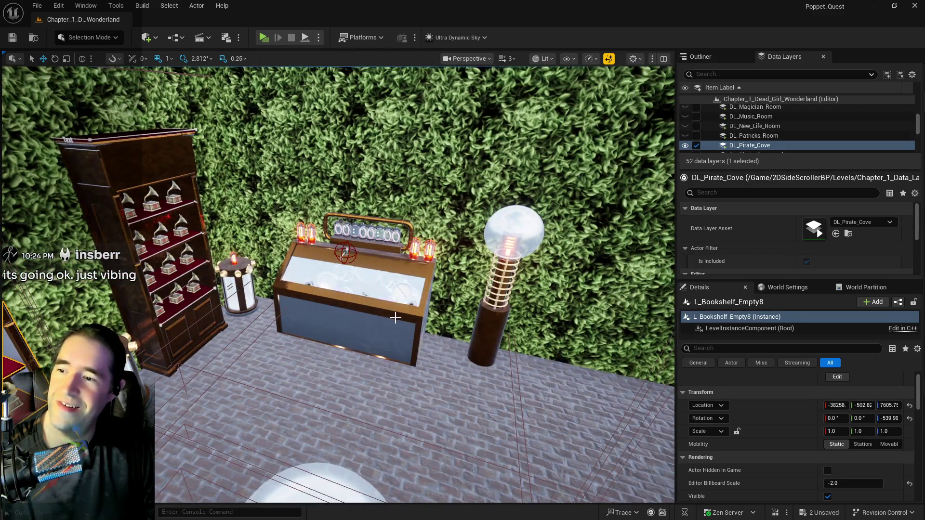
{"action": "left_click_drag", "start_coordinate": [395, 318], "coordinate": [380, 318]}
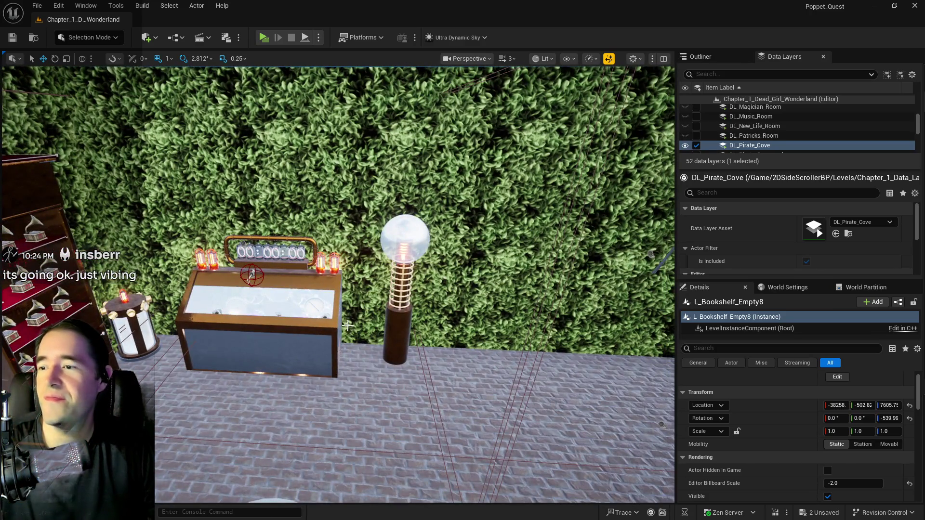
{"action": "left_click", "coordinate": [329, 320]}
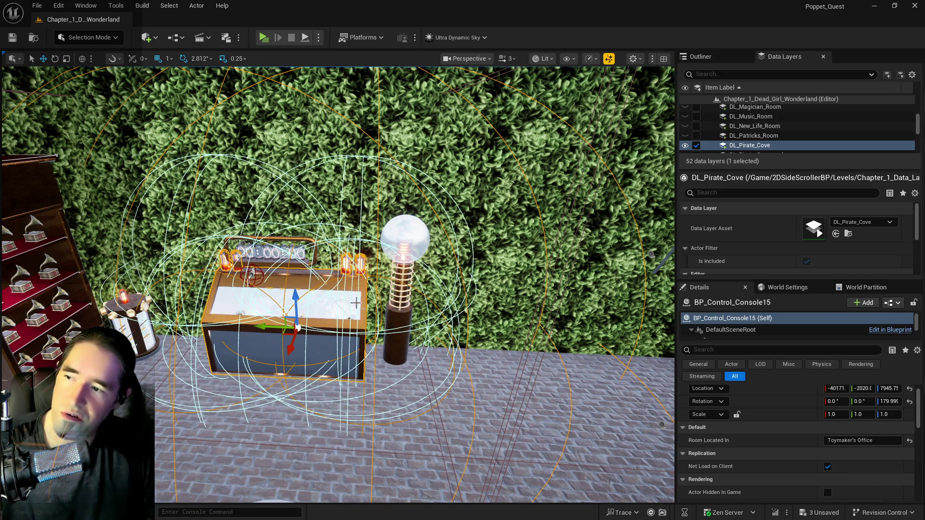
{"action": "left_click", "coordinate": [295, 262]}
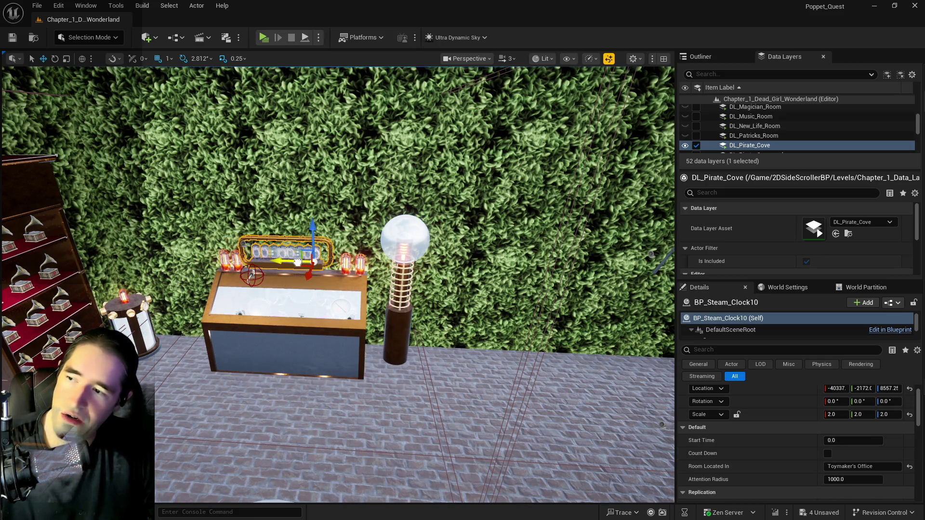
{"action": "key", "text": "f"}
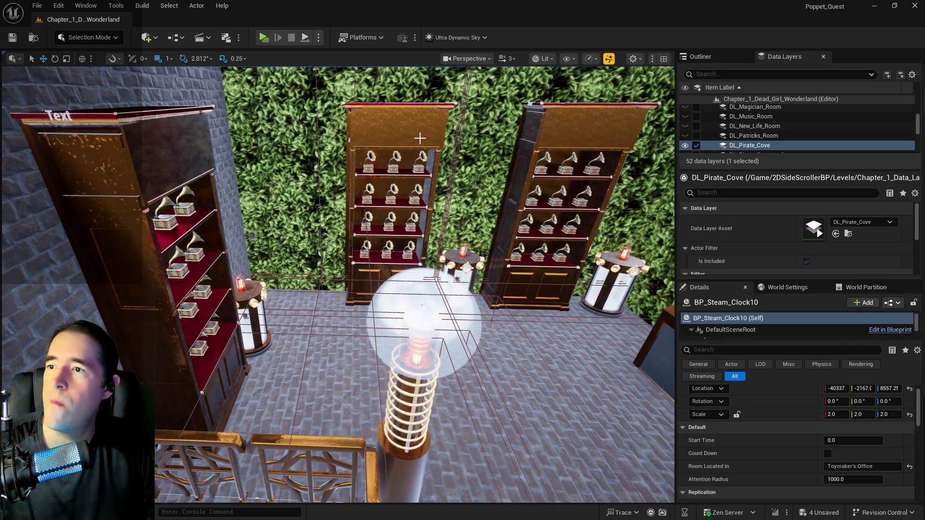
- Select the gramophone items, both bookshelves and Resurrection Vats 21 and 22, and slide them left along the wall
{"action": "left_click", "coordinate": [701, 57]}
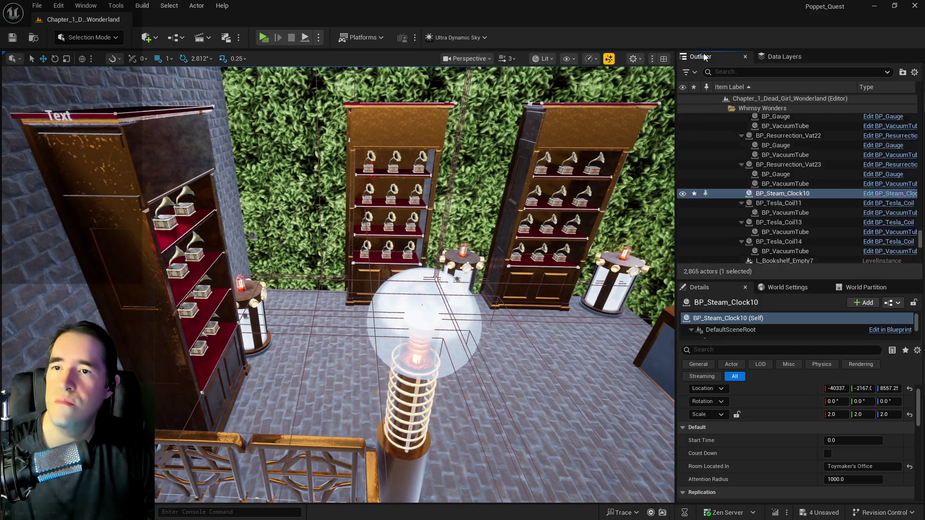
{"action": "left_click", "coordinate": [375, 152]}
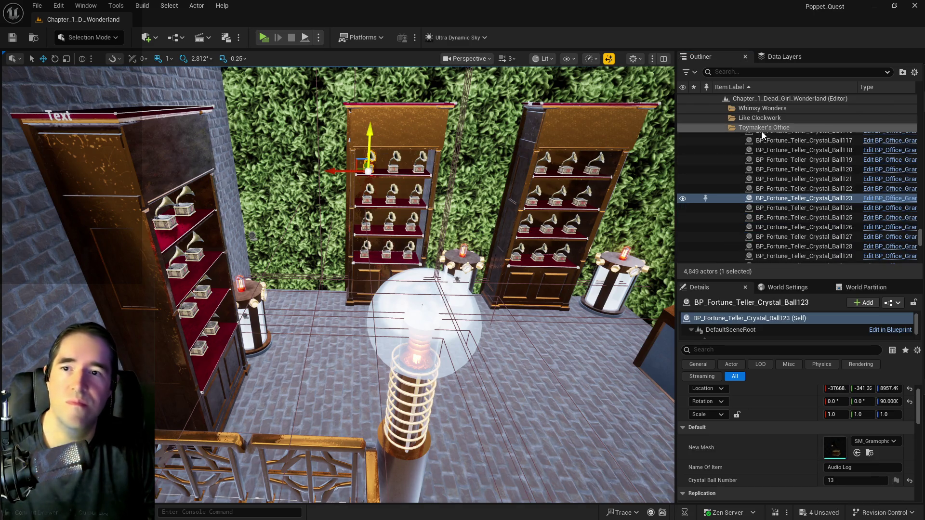
{"action": "scroll", "coordinate": [780, 212], "scroll_direction": "down", "scroll_amount": 3}
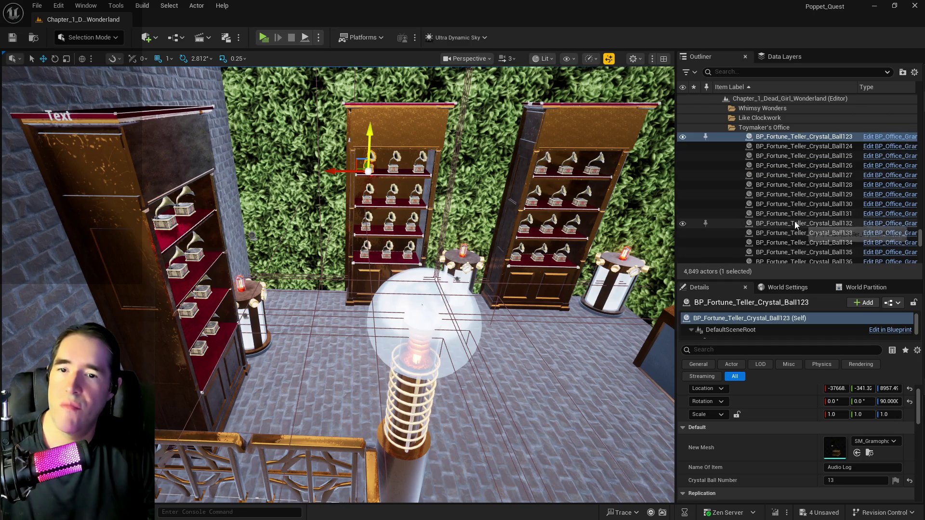
{"action": "scroll", "coordinate": [790, 222], "scroll_direction": "down", "scroll_amount": 7}
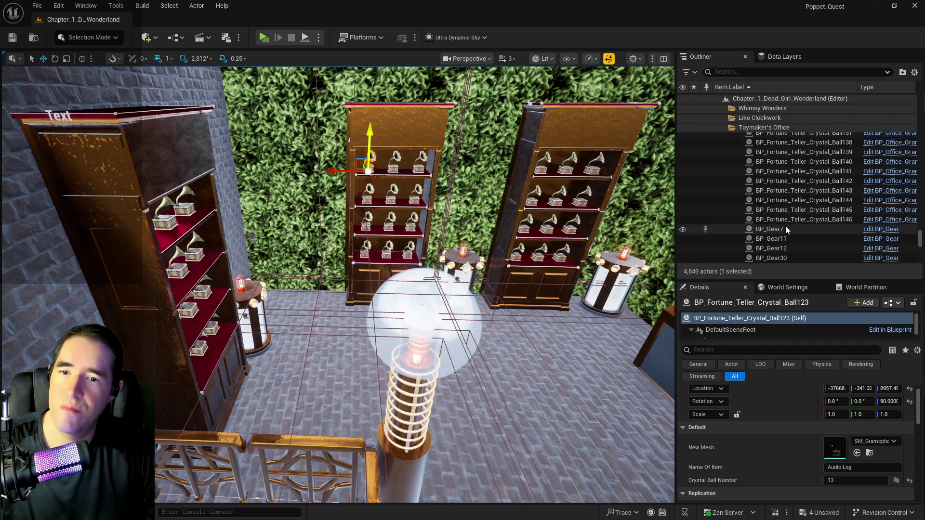
{"action": "left_click", "coordinate": [785, 221], "text": "shift"}
{"action": "left_click", "coordinate": [429, 120], "text": "ctrl"}
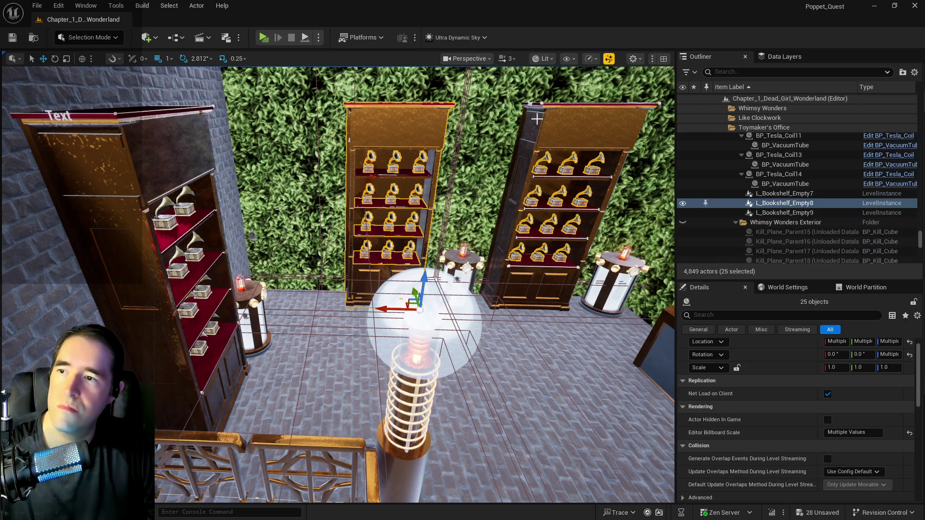
{"action": "left_click", "coordinate": [554, 119], "text": "ctrl"}
{"action": "left_click", "coordinate": [460, 263], "text": "ctrl"}
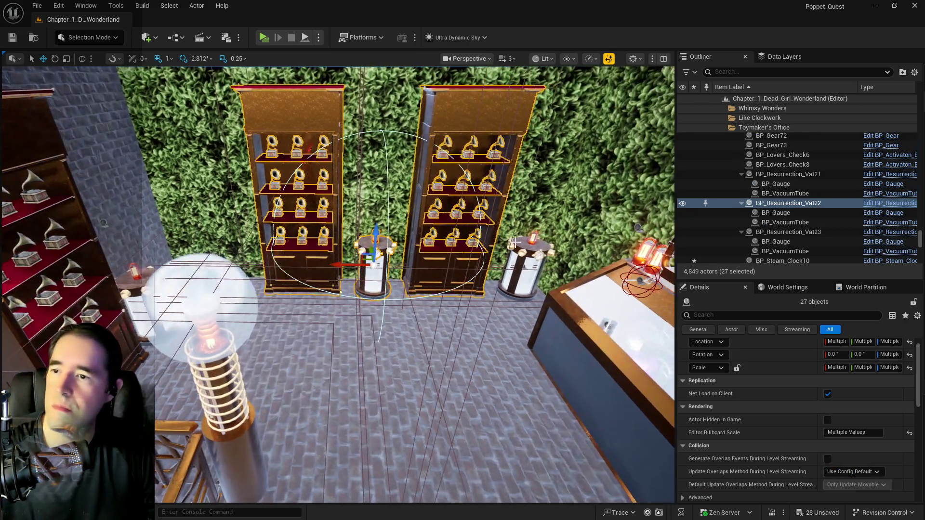
{"action": "left_click", "coordinate": [515, 243], "text": "ctrl"}
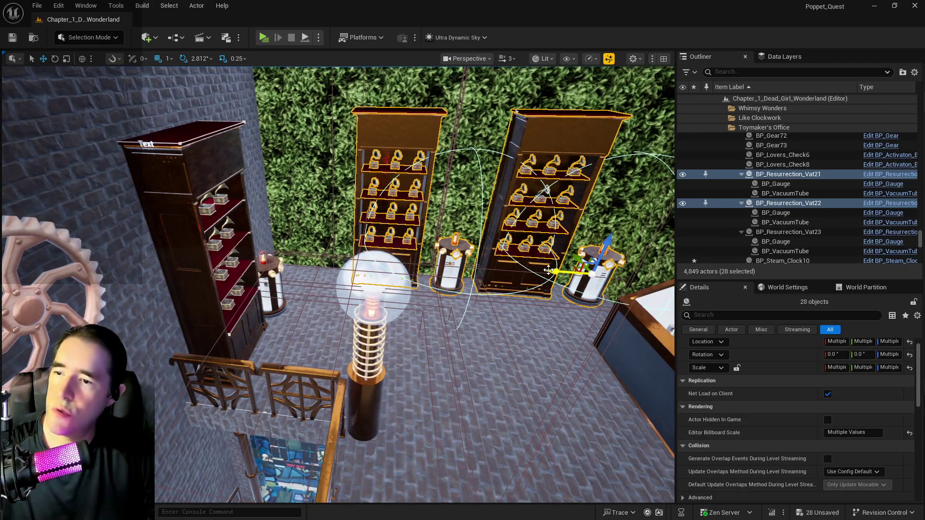
{"action": "left_click_drag", "start_coordinate": [536, 269], "coordinate": [492, 263]}
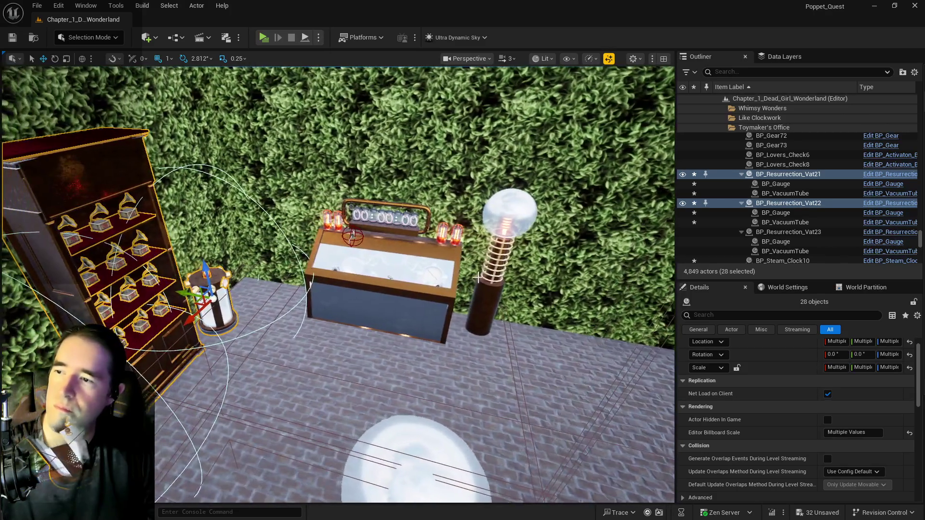
- Frame the clock console, then the Tesla coil BP_Tesla_Coil13 beside it
{"action": "left_click", "coordinate": [374, 286]}
{"action": "key", "text": "f"}
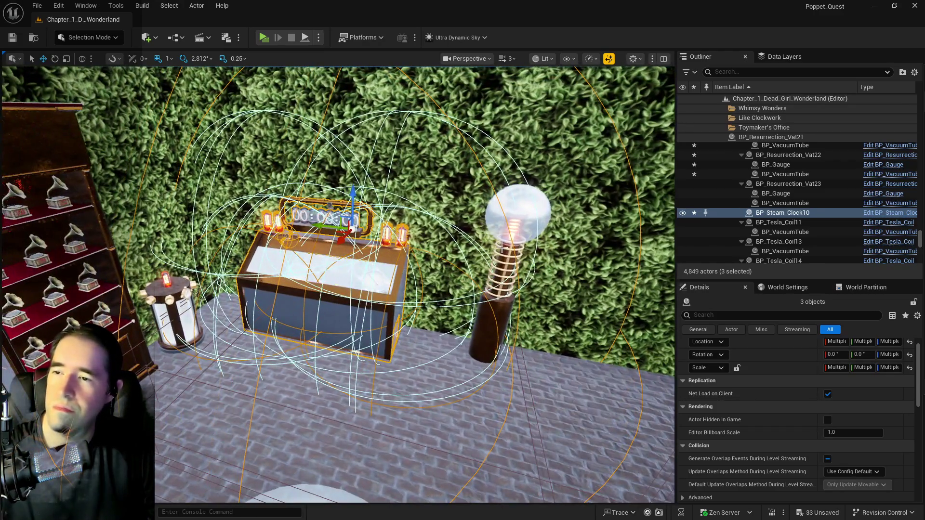
{"action": "left_click", "coordinate": [505, 237]}
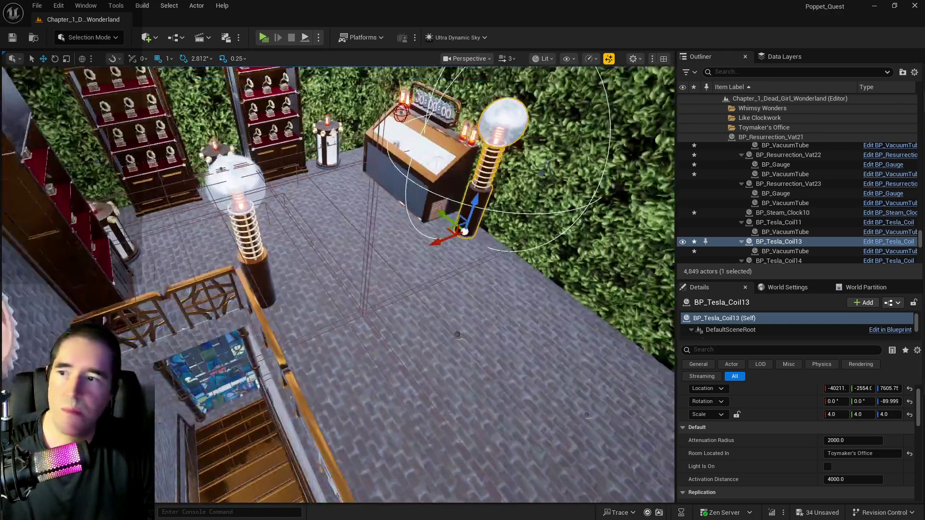
{"action": "left_click_drag", "start_coordinate": [457, 335], "coordinate": [606, 349]}
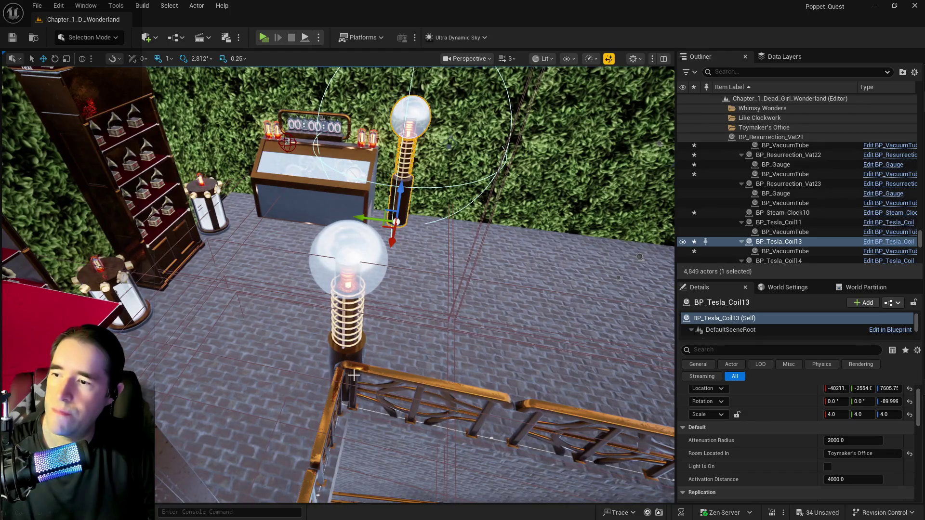
{"action": "scroll", "coordinate": [338, 284], "scroll_direction": "up", "scroll_amount": 3}
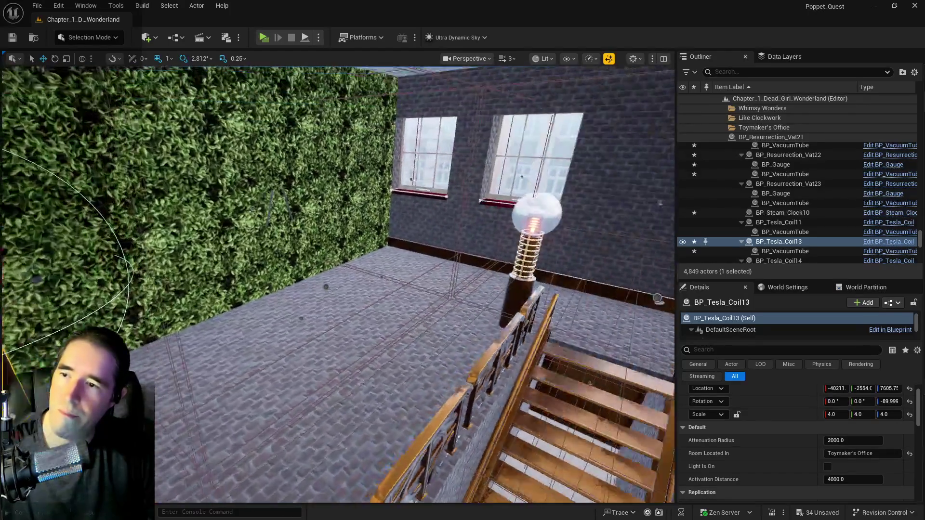
{"action": "scroll", "coordinate": [337, 284], "scroll_direction": "down", "scroll_amount": 2}
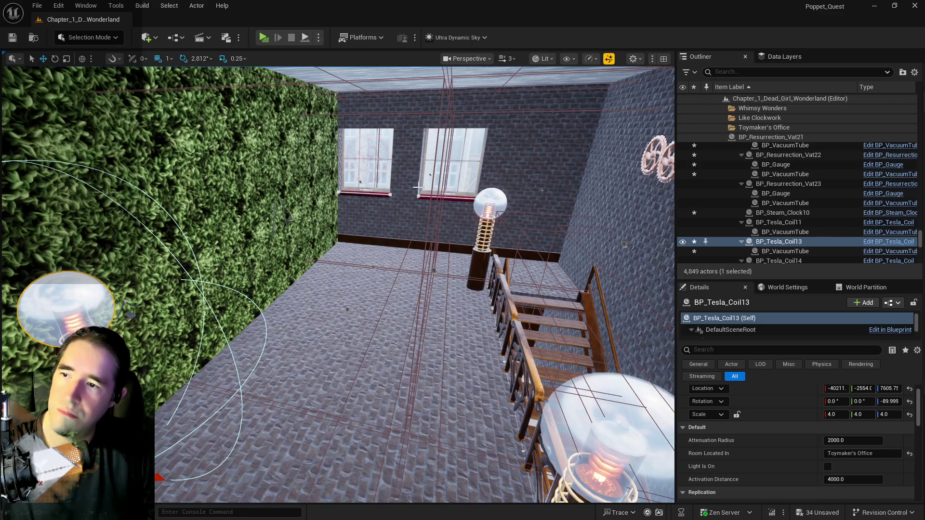
{"action": "key", "text": "f"}
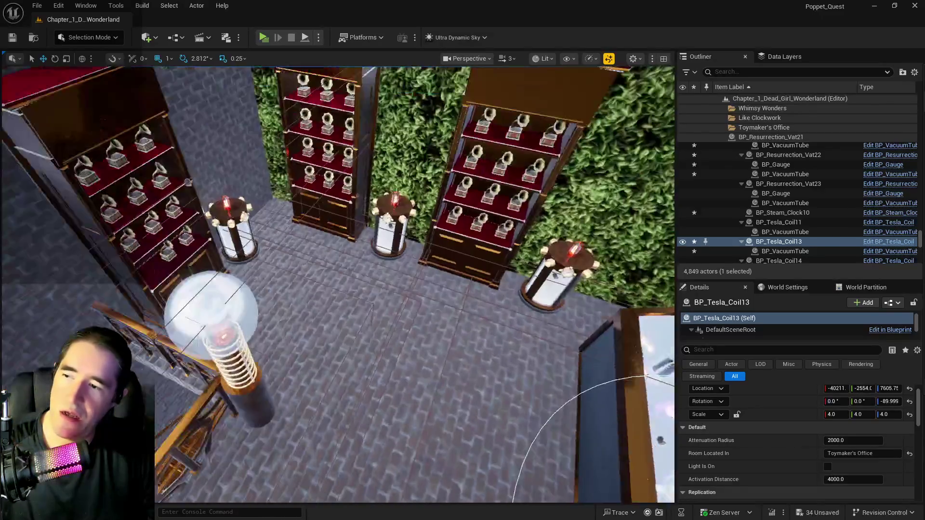
{"action": "scroll", "coordinate": [338, 285], "scroll_direction": "up", "scroll_amount": 3}
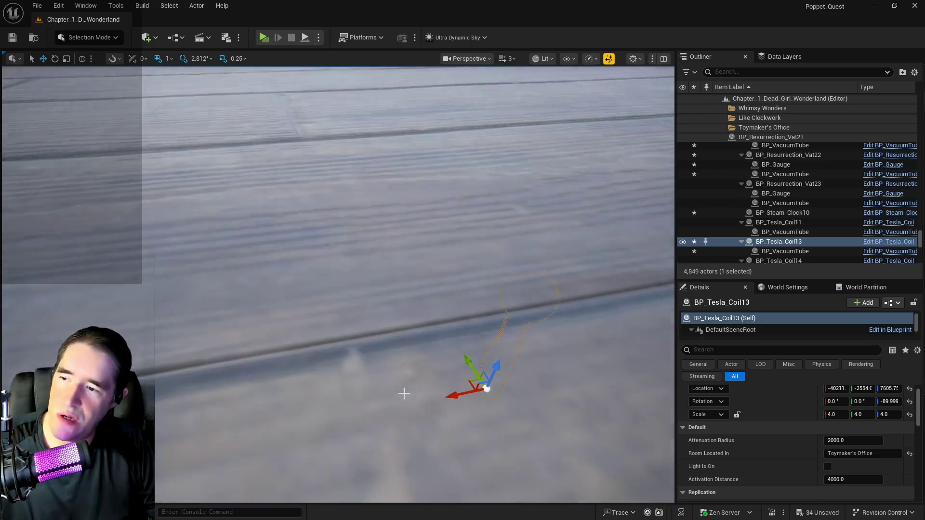
- Save all the level changes
{"action": "scroll", "coordinate": [403, 394], "scroll_direction": "down", "scroll_amount": 5}
{"action": "scroll", "coordinate": [359, 422], "scroll_direction": "down", "scroll_amount": 5}
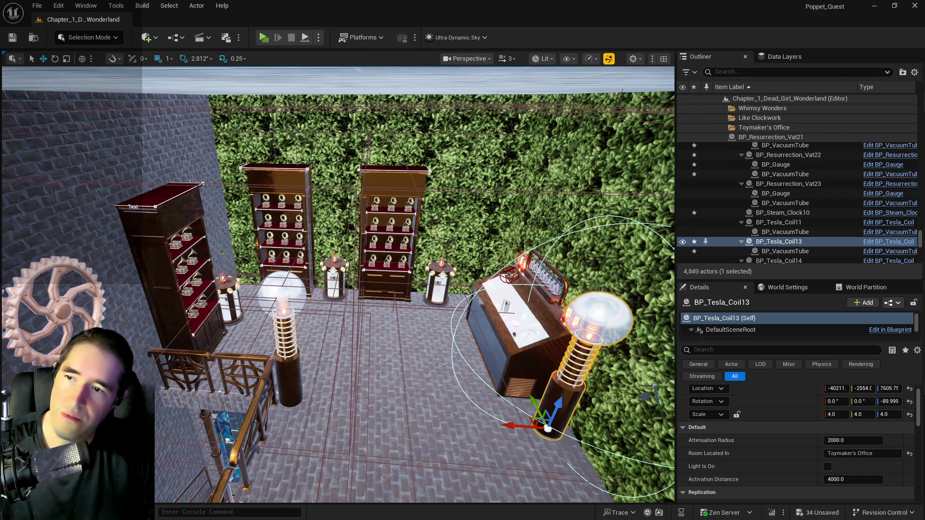
{"action": "mouse_move", "coordinate": [510, 322]}
{"action": "left_mouse_down"}
{"action": "mouse_move", "coordinate": [204, 323]}
{"action": "mouse_move", "coordinate": [658, 479]}
{"action": "mouse_move", "coordinate": [438, 470]}
{"action": "mouse_move", "coordinate": [355, 305]}
{"action": "left_mouse_up"}
{"action": "key", "text": "ctrl+s"}
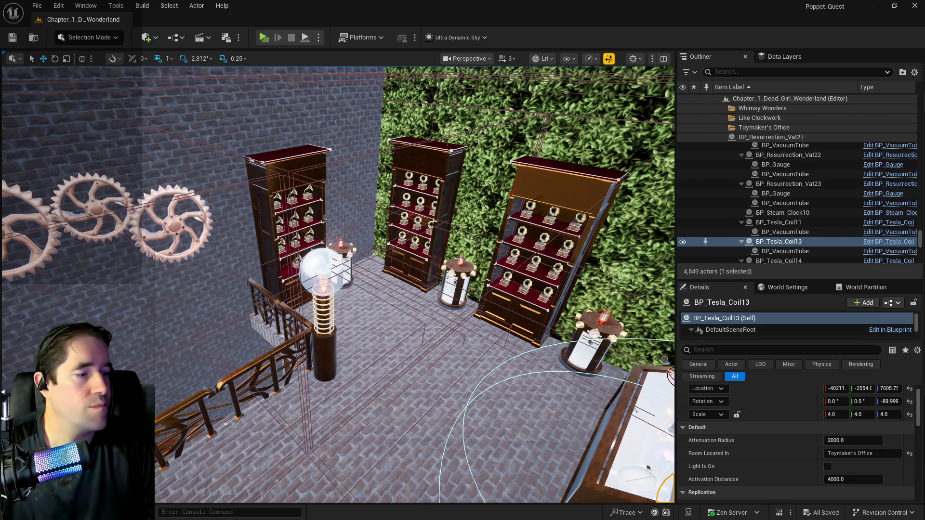
- Fly the view past the gear wall and staircase to the canopied pink-tree garden
{"action": "left_click_drag", "start_coordinate": [488, 331], "coordinate": [293, 213]}
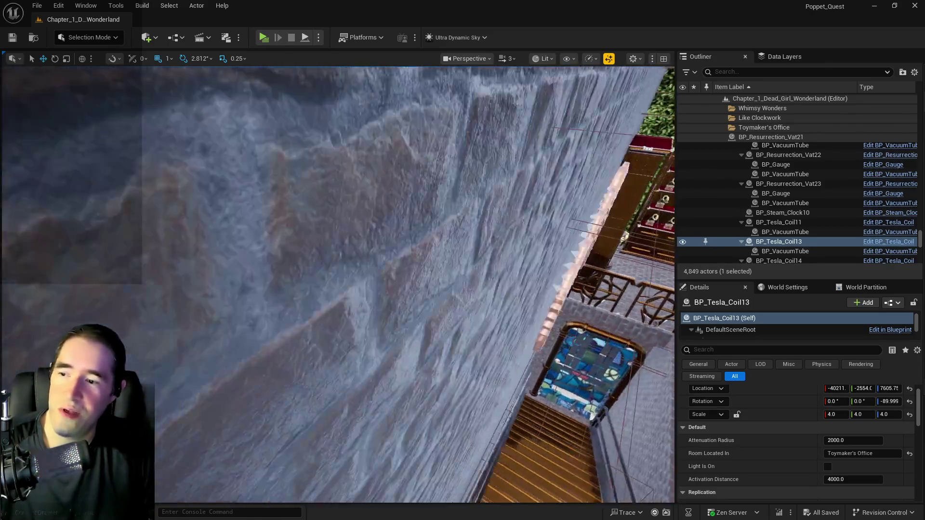
{"action": "left_click_drag", "start_coordinate": [337, 284], "coordinate": [337, 217]}
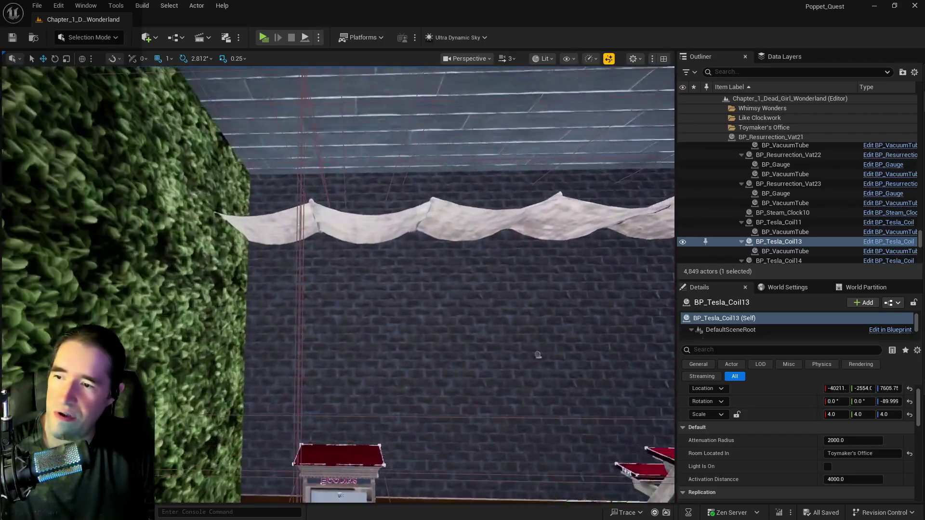
{"action": "mouse_move", "coordinate": [537, 355]}
{"action": "left_mouse_down"}
{"action": "mouse_move", "coordinate": [434, 357]}
{"action": "mouse_move", "coordinate": [434, 333]}
{"action": "mouse_move", "coordinate": [434, 357]}
{"action": "left_mouse_up"}
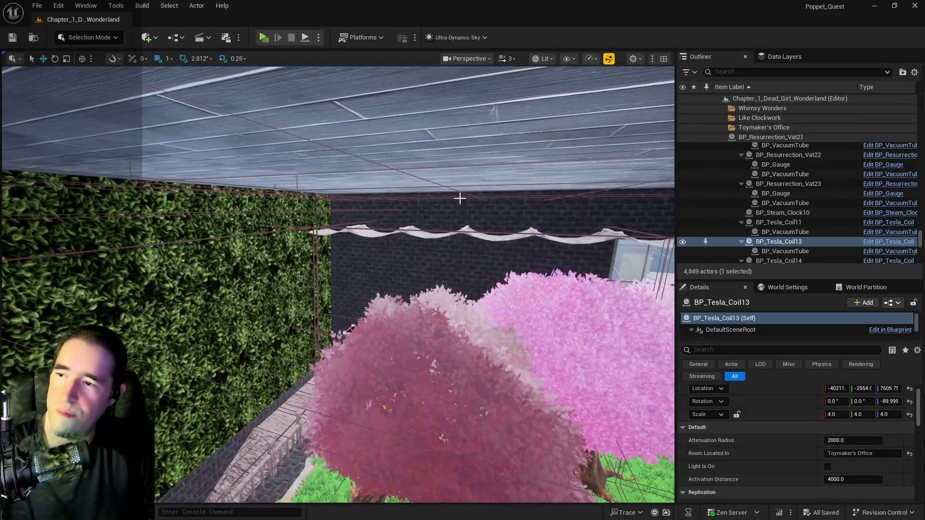
- Delete the stray canopy pieces SM_Canopy_B3 and Canopy_Plane_64
{"action": "left_click", "coordinate": [376, 232]}
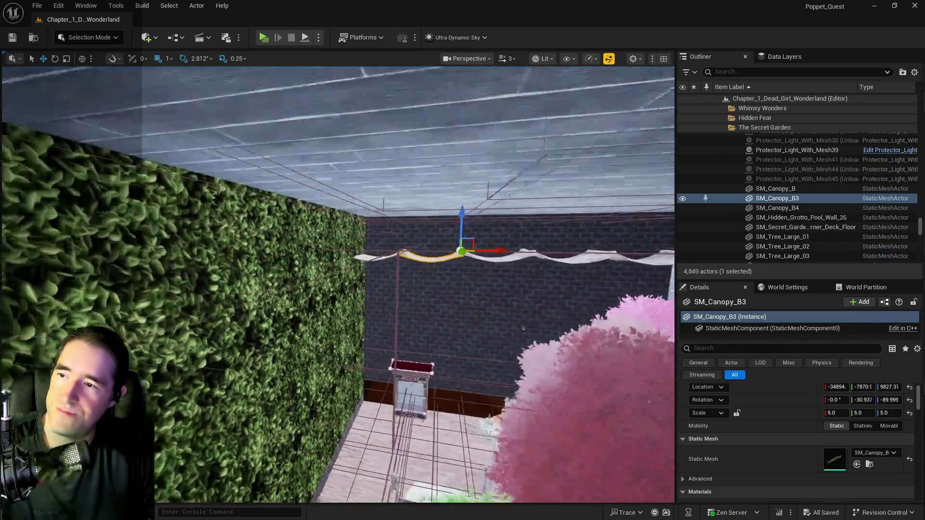
{"action": "key", "text": "Delete"}
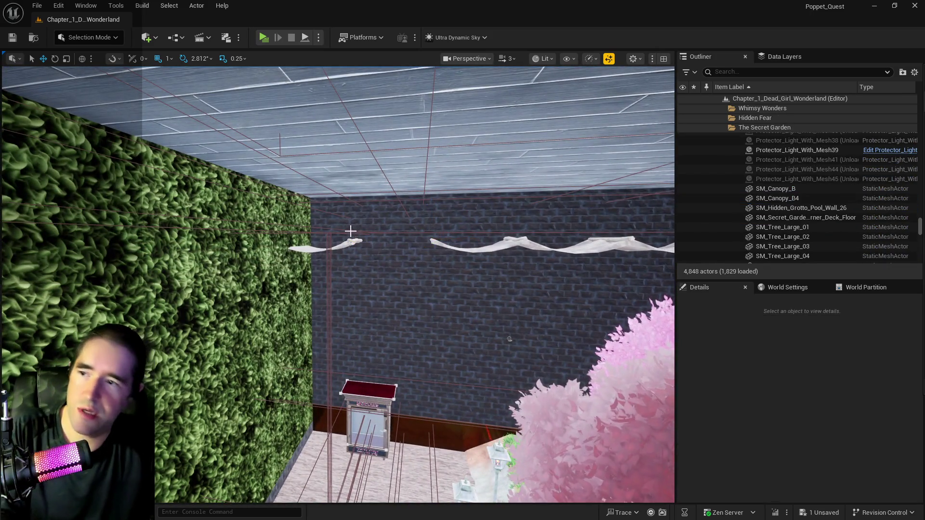
{"action": "left_click", "coordinate": [344, 241]}
{"action": "left_click_drag", "start_coordinate": [504, 293], "coordinate": [486, 250]}
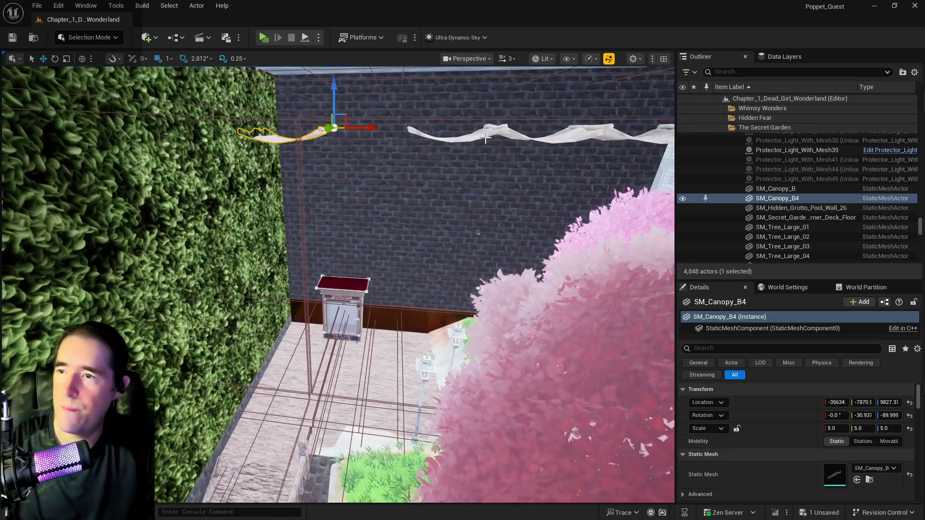
{"action": "left_click", "coordinate": [469, 210]}
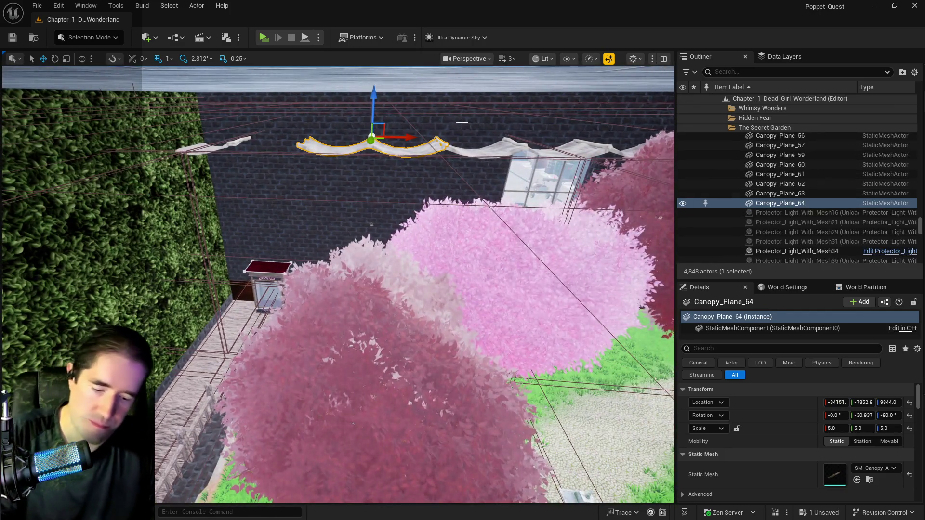
{"action": "key", "text": "Delete"}
- Slide SM_Canopy_B4 right along the garden wall to X −33403
{"action": "left_click", "coordinate": [244, 143]}
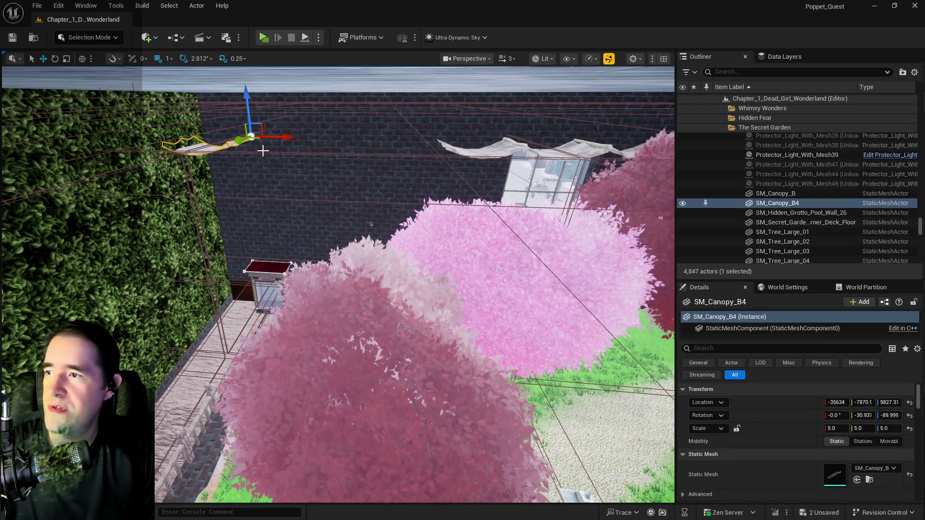
{"action": "left_click_drag", "start_coordinate": [284, 139], "coordinate": [468, 142]}
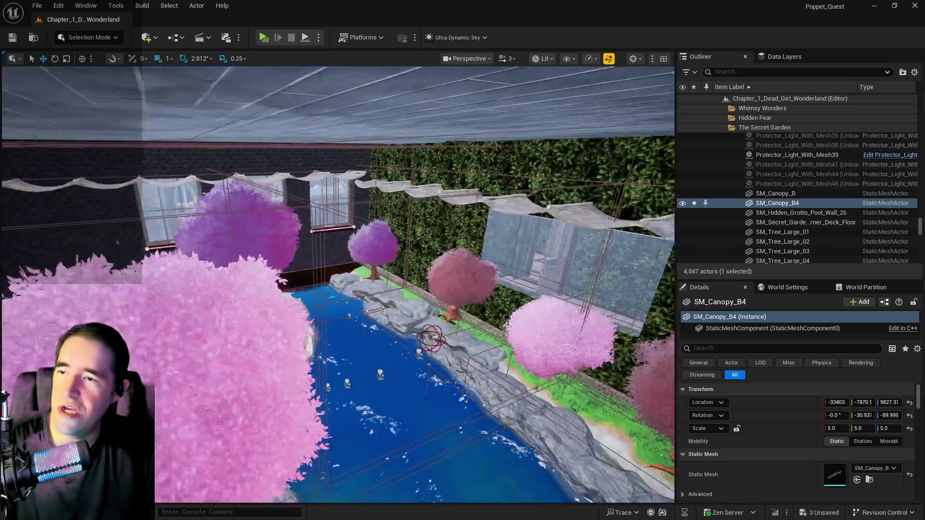
{"action": "key", "text": "w"}
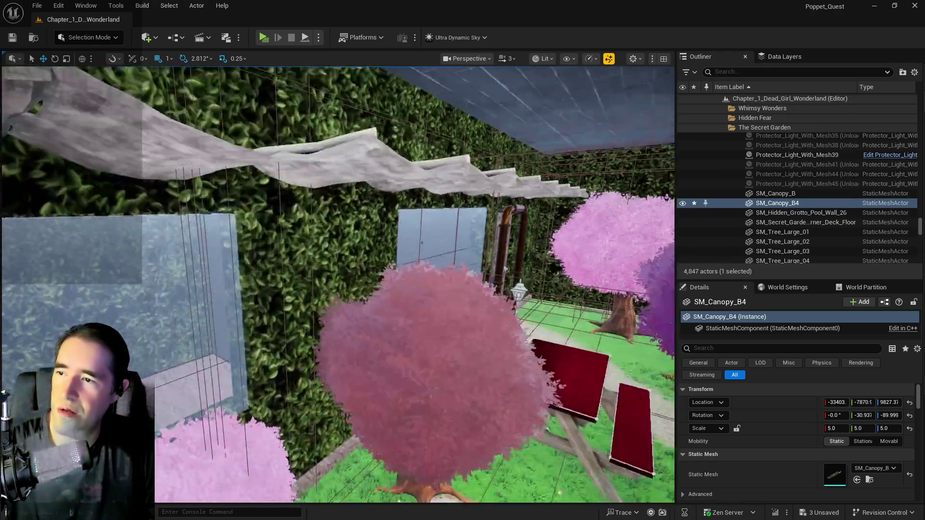
{"action": "key", "text": "s"}
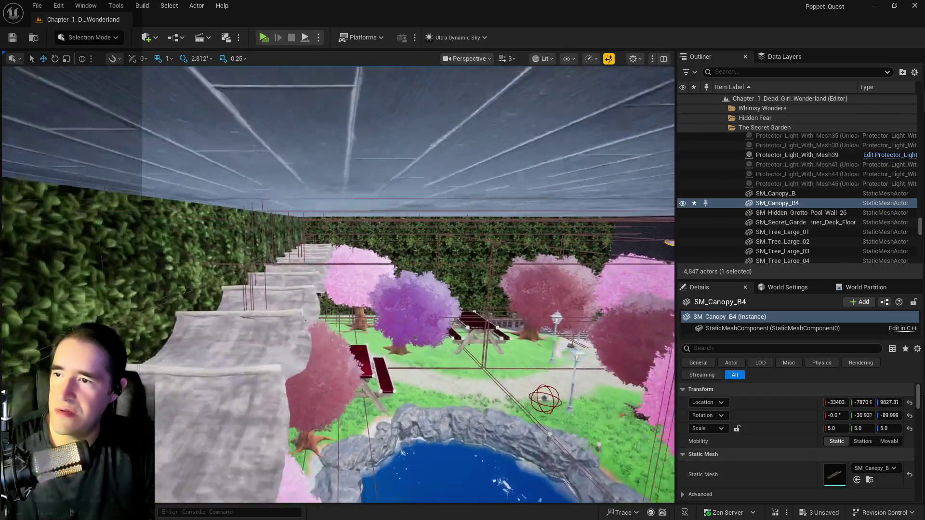
{"action": "key", "text": "w"}
{"action": "left_click", "coordinate": [462, 159]}
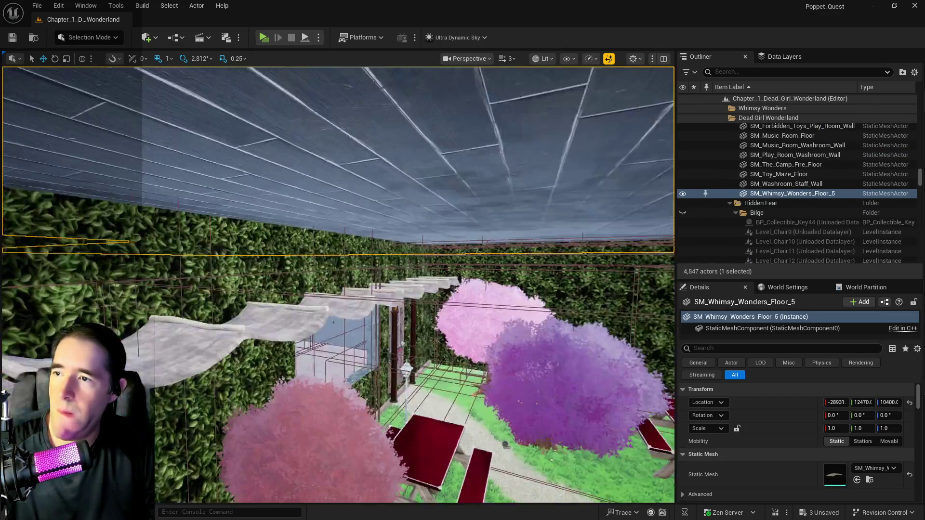
{"action": "key", "text": "w"}
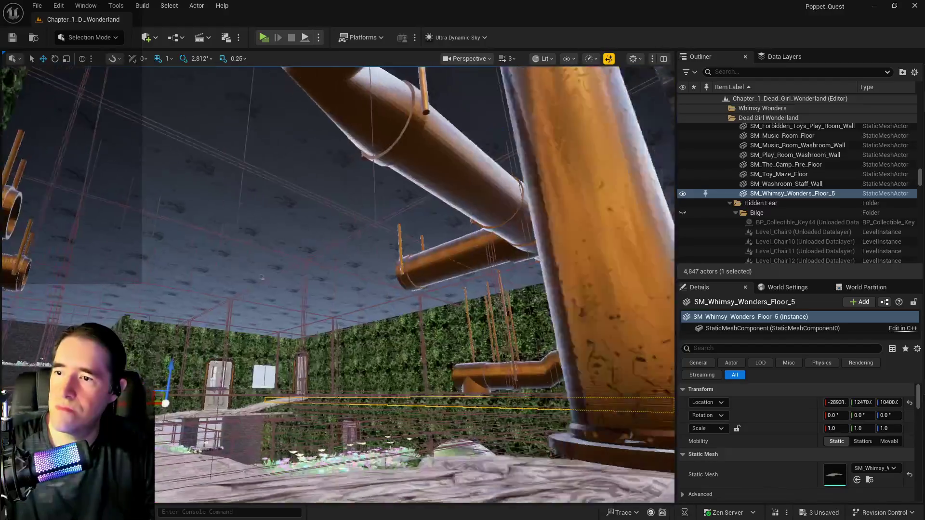
{"action": "key", "text": "w"}
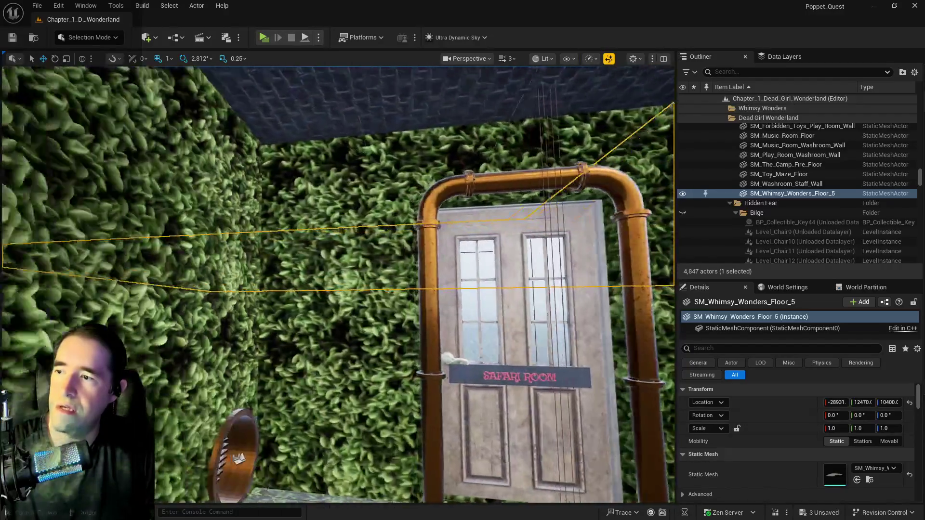
{"action": "key", "text": "s"}
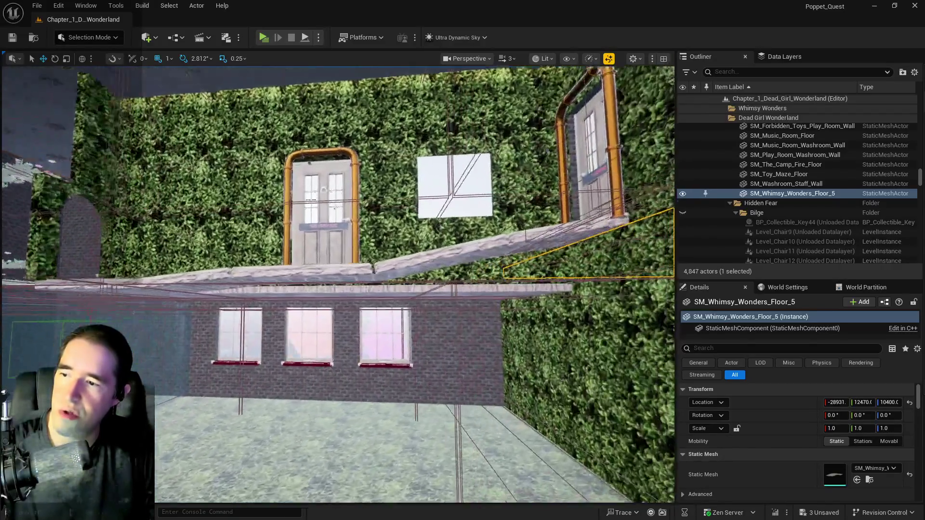
{"action": "key", "text": "w"}
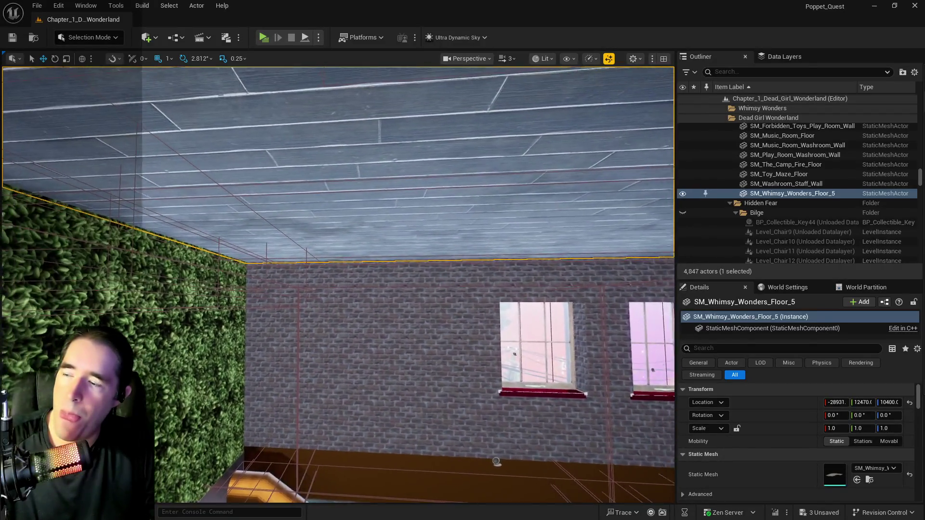
{"action": "key", "text": "f"}
{"action": "scroll", "coordinate": [795, 217], "scroll_direction": "down", "scroll_amount": 1}
{"action": "scroll", "coordinate": [790, 430], "scroll_direction": "down", "scroll_amount": 1}
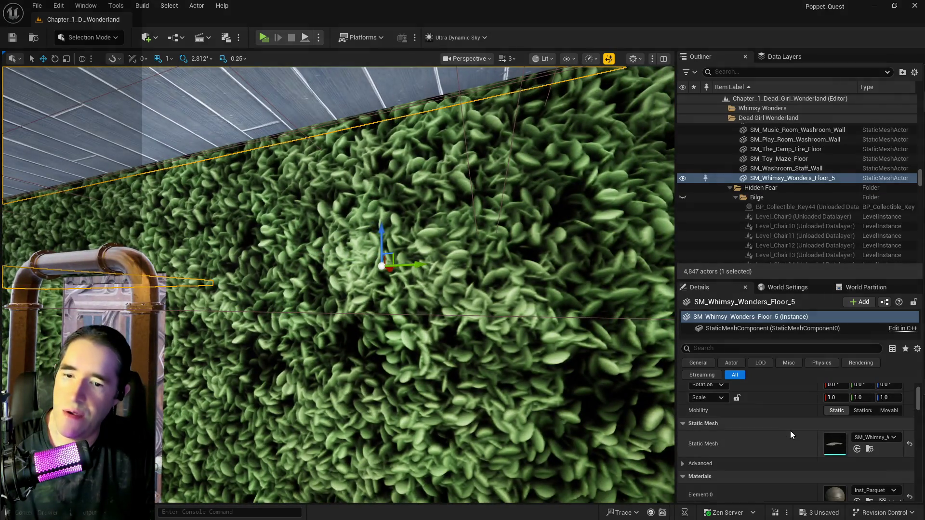
{"action": "scroll", "coordinate": [790, 431], "scroll_direction": "down", "scroll_amount": 2}
{"action": "key", "text": "s"}
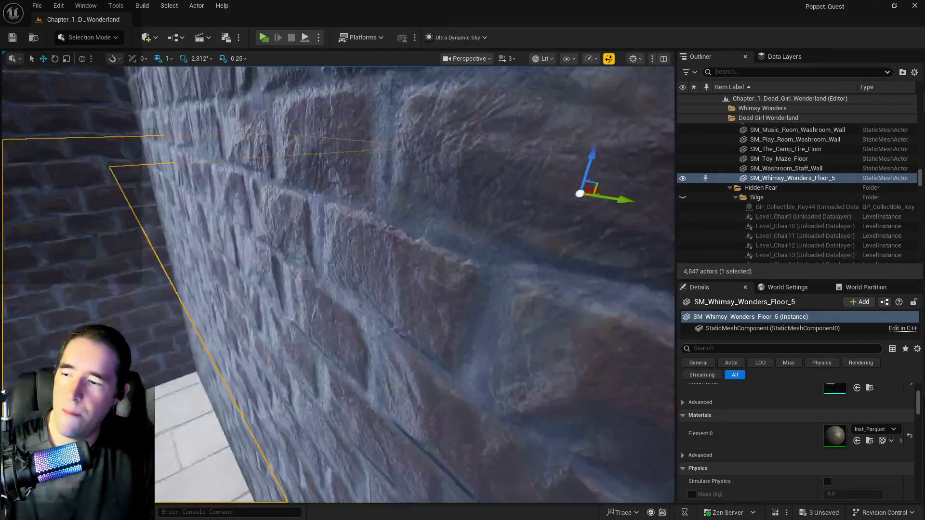
{"action": "key", "text": "s"}
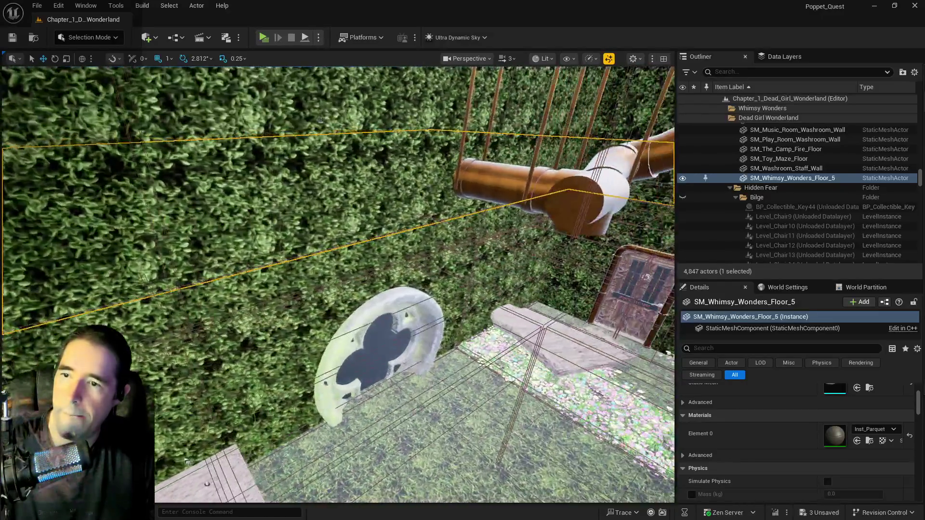
{"action": "key", "text": "s"}
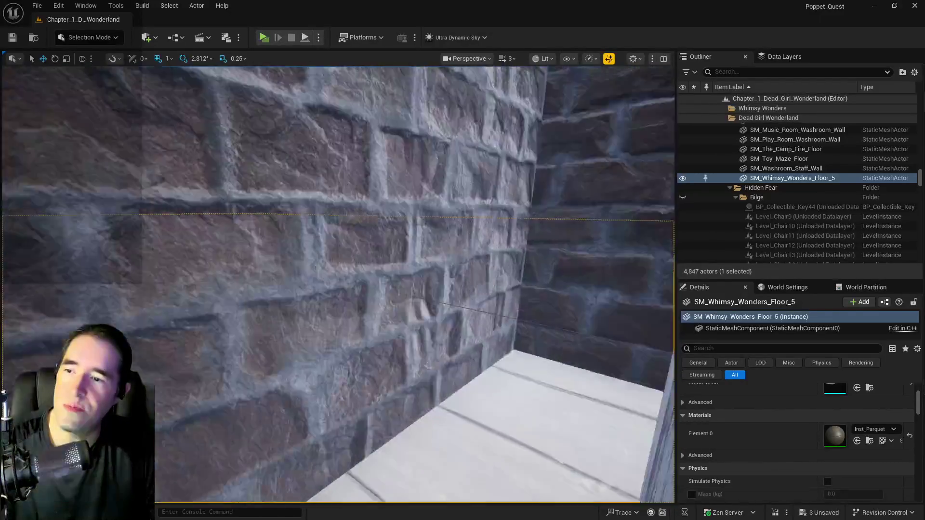
{"action": "key", "text": "s"}
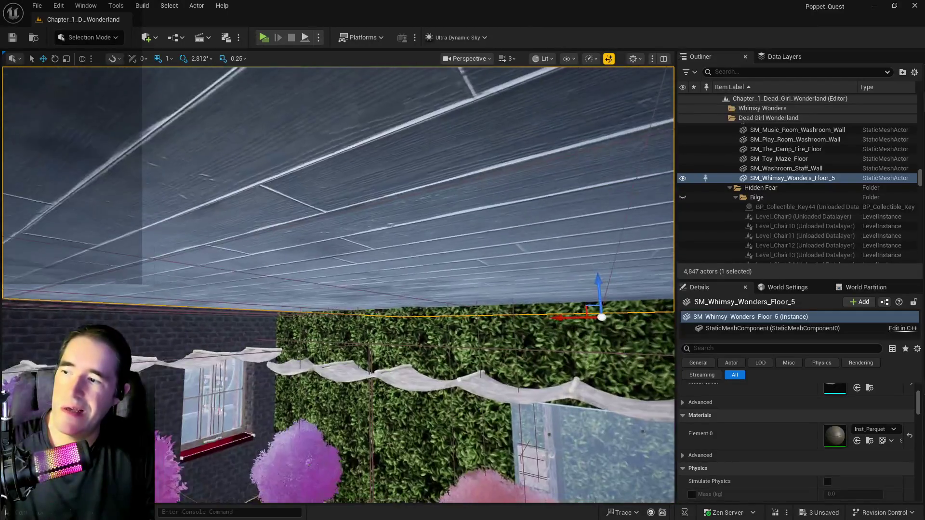
{"action": "key", "text": "s"}
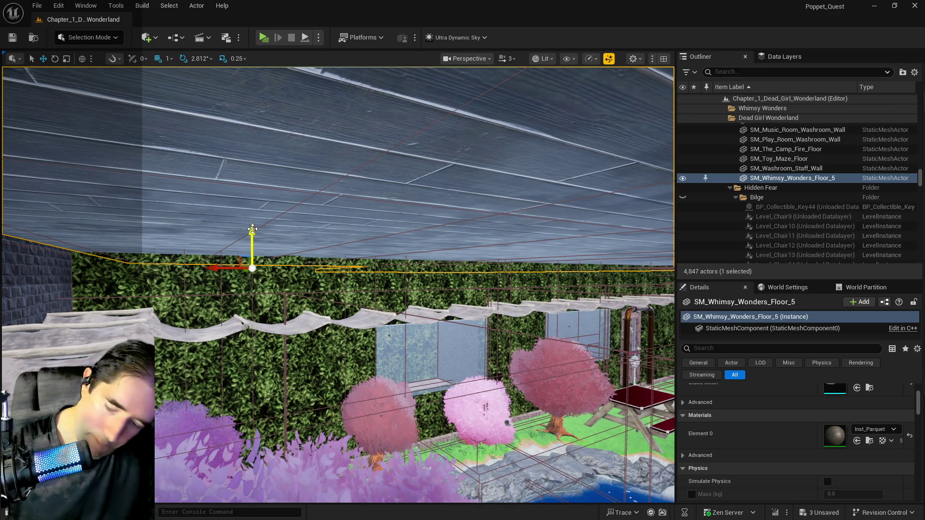
{"action": "left_click_drag", "start_coordinate": [252, 229], "coordinate": [257, 232]}
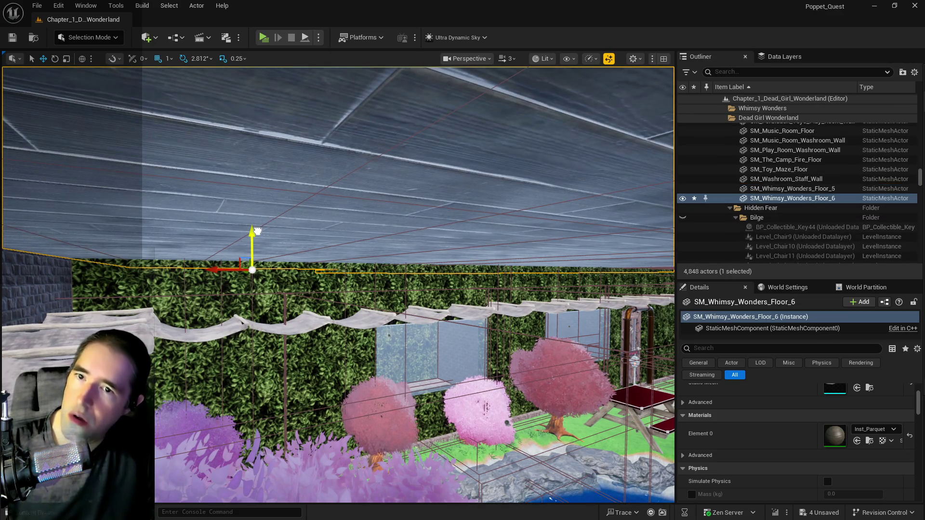
- Set the duplicate floor SM_Whimsy_Wonders_Floor_6 to Scale Z 0.05 and raise it to Z 10509
{"action": "scroll", "coordinate": [797, 450], "scroll_direction": "up", "scroll_amount": 4}
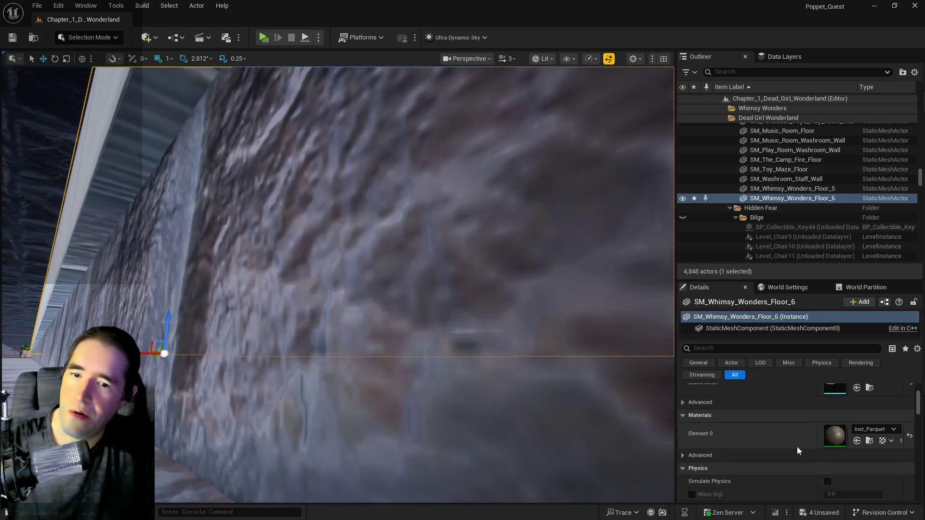
{"action": "left_click", "coordinate": [883, 429]}
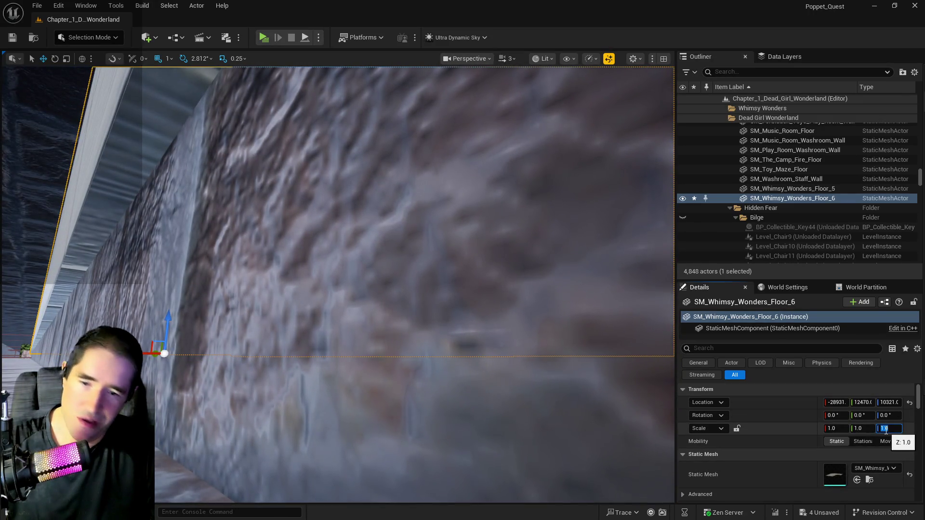
{"action": "key", "text": "BackSpace"}
{"action": "key", "text": "Return"}
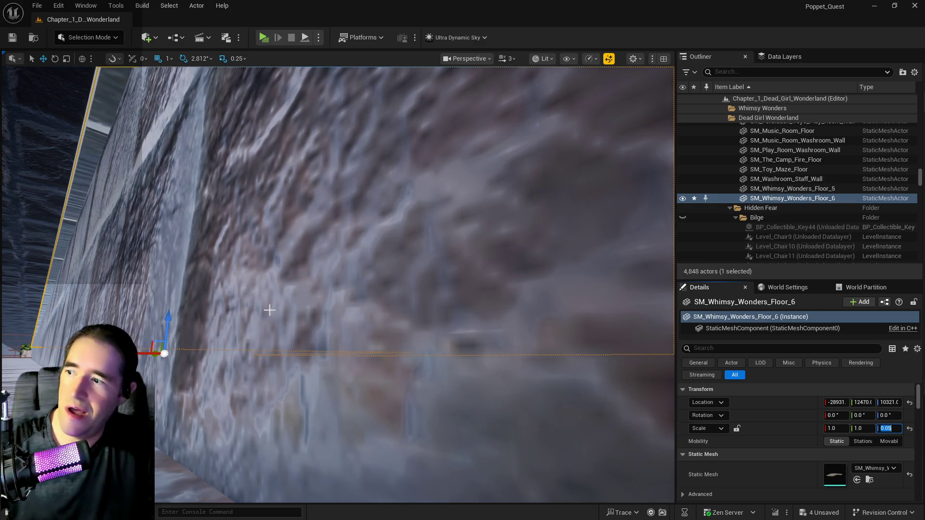
{"action": "left_click_drag", "start_coordinate": [269, 310], "coordinate": [269, 270]}
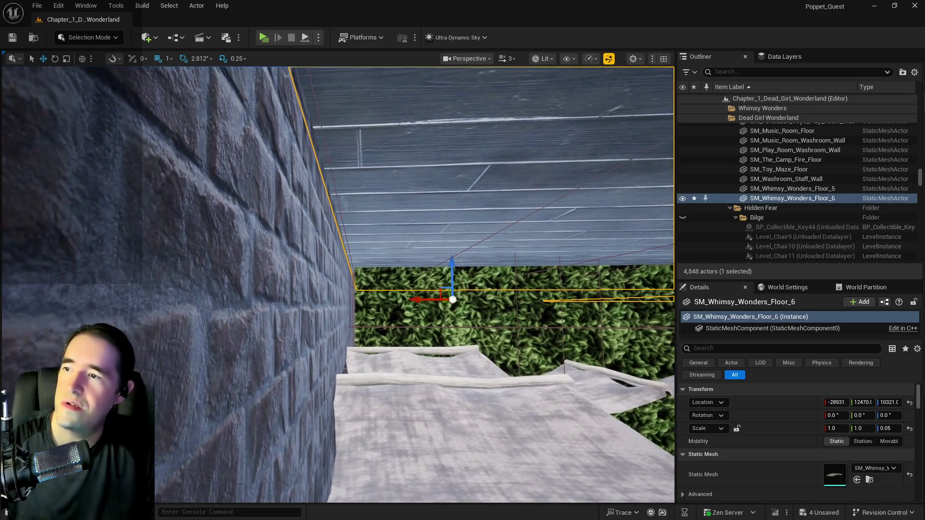
{"action": "mouse_move", "coordinate": [272, 311]}
{"action": "left_mouse_down"}
{"action": "mouse_move", "coordinate": [272, 284]}
{"action": "mouse_move", "coordinate": [294, 269]}
{"action": "mouse_move", "coordinate": [299, 280]}
{"action": "mouse_move", "coordinate": [301, 268]}
{"action": "mouse_move", "coordinate": [268, 310]}
{"action": "left_mouse_up"}
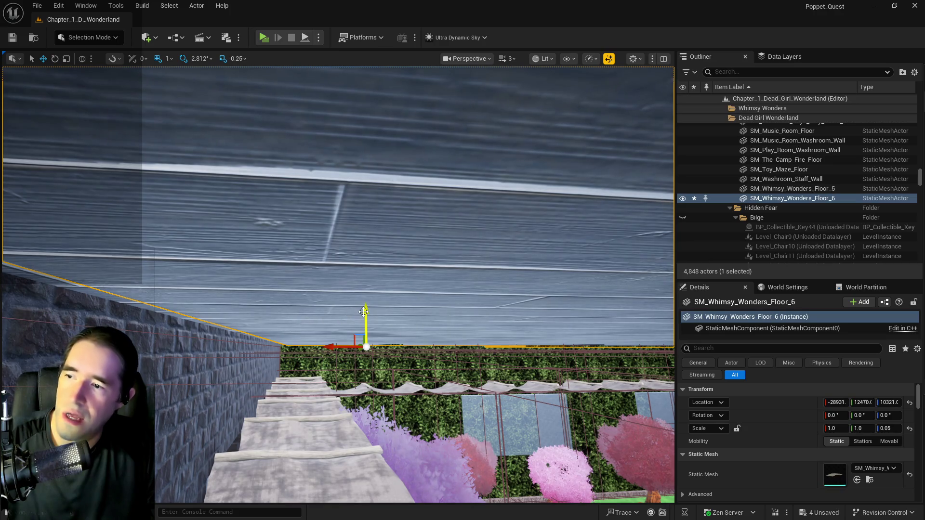
{"action": "left_click_drag", "start_coordinate": [363, 311], "coordinate": [369, 311]}
{"action": "scroll", "coordinate": [796, 466], "scroll_direction": "down", "scroll_amount": 4}
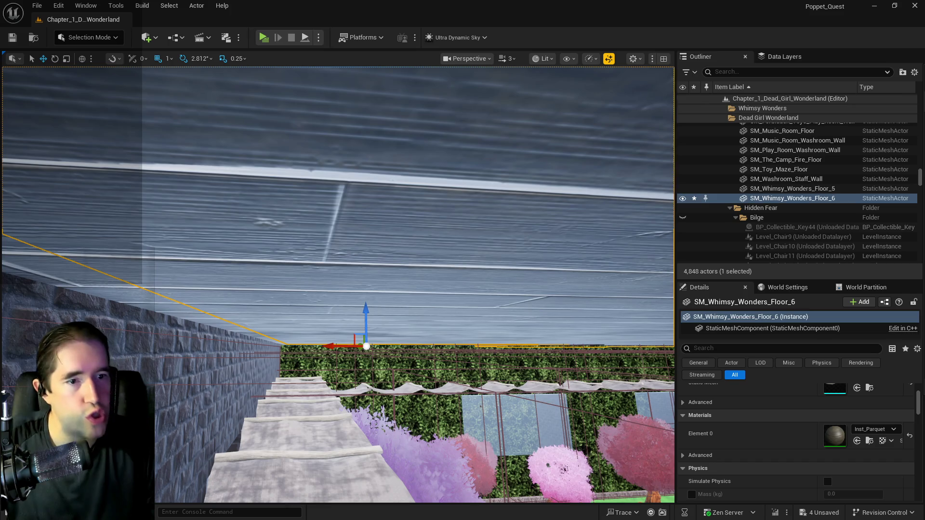
{"action": "key", "text": "ctrl+b"}
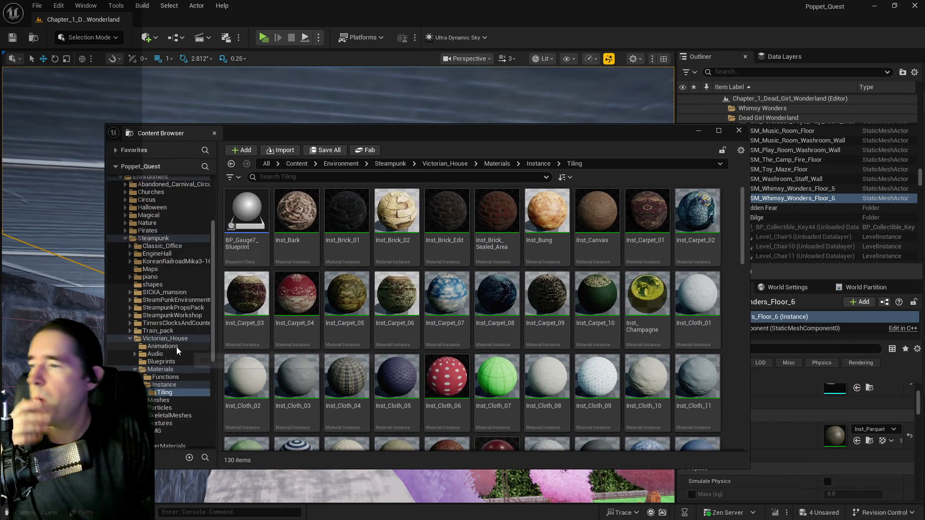
- Browse to EPMasterMaterials > Materials > Instances > Examples > Default and select MI_EP_Metal Example02z_Blue_Floor
{"action": "scroll", "coordinate": [176, 347], "scroll_direction": "down", "scroll_amount": 10}
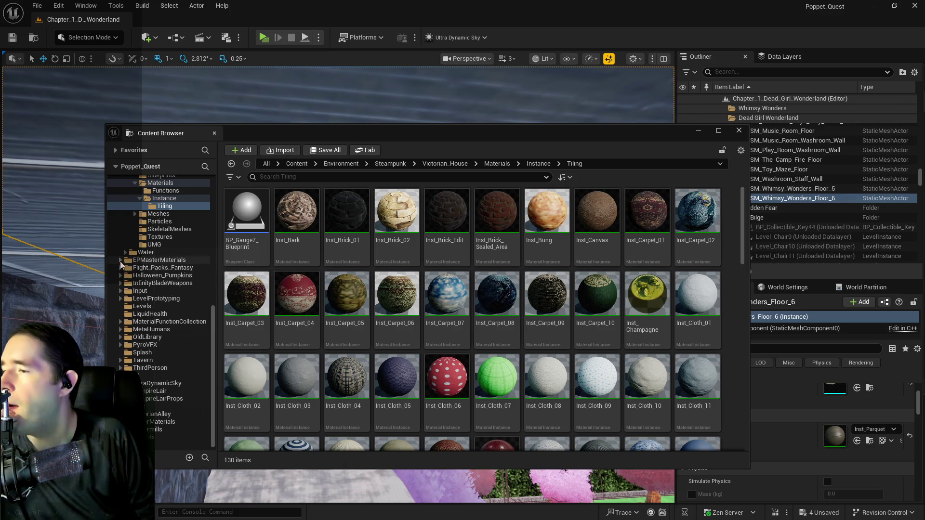
{"action": "left_click", "coordinate": [120, 260]}
{"action": "left_click", "coordinate": [125, 276]}
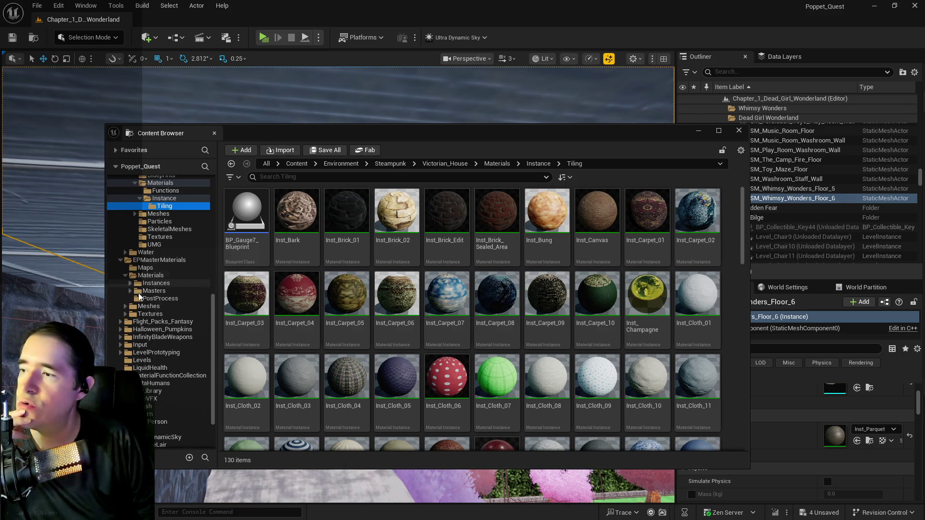
{"action": "left_click", "coordinate": [144, 291]}
{"action": "left_click", "coordinate": [129, 284]}
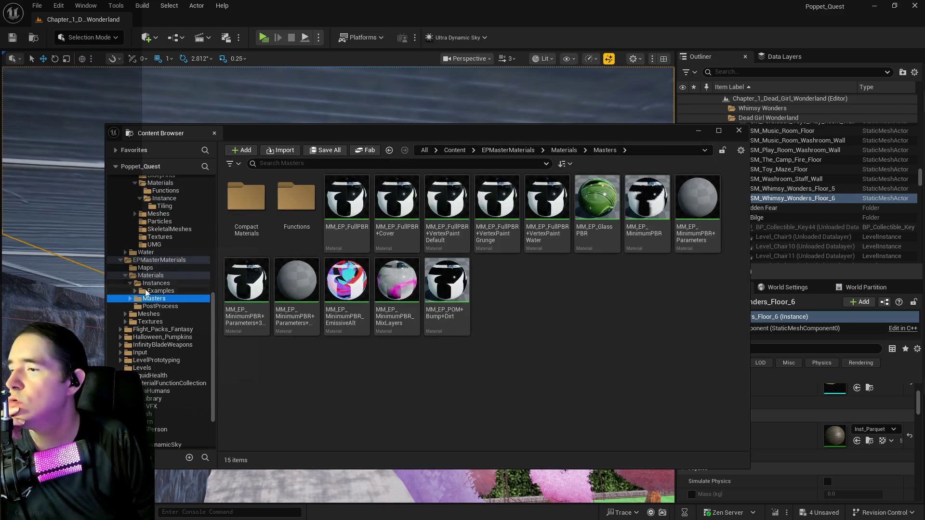
{"action": "left_click", "coordinate": [151, 291]}
{"action": "left_click", "coordinate": [134, 291]}
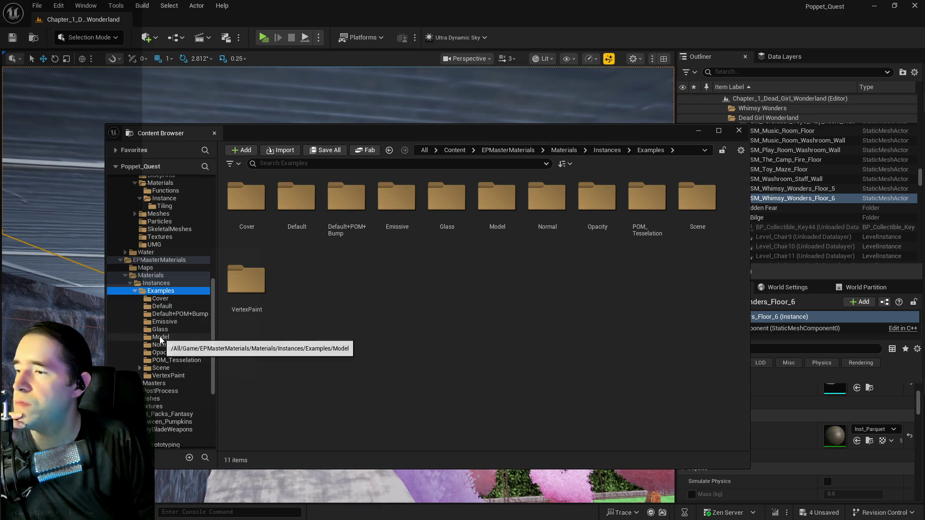
{"action": "left_click", "coordinate": [164, 308]}
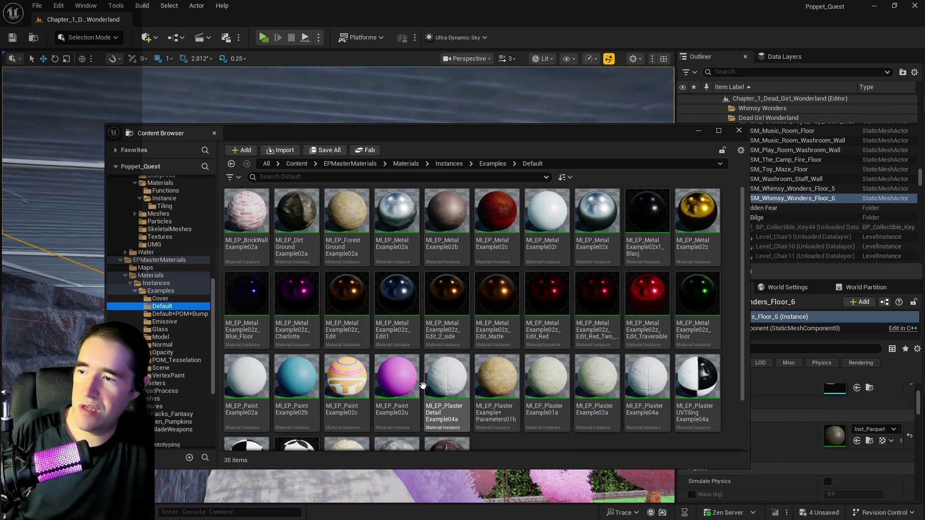
{"action": "left_click", "coordinate": [246, 296]}
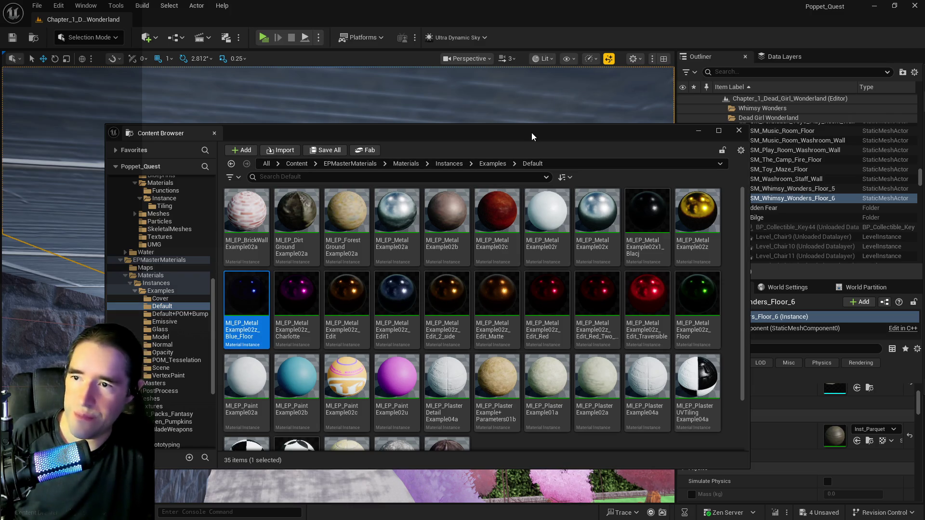
{"action": "mouse_move", "coordinate": [531, 132]}
{"action": "left_mouse_down"}
{"action": "mouse_move", "coordinate": [614, 154]}
{"action": "mouse_move", "coordinate": [924, 159]}
{"action": "left_mouse_up"}
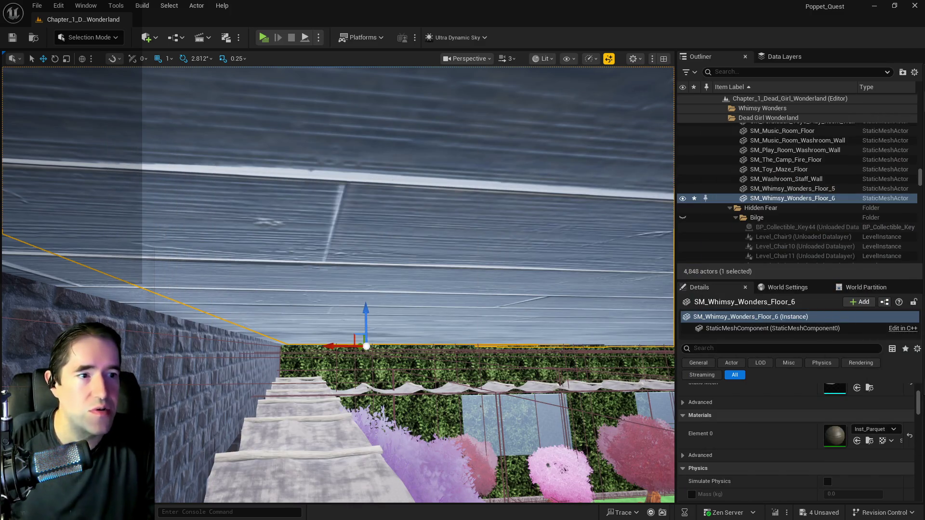
- Try the blue metal material on the floor, undo it, and select SM_Whimsy_Wonders_Floor_5
{"action": "left_click_drag", "start_coordinate": [316, 329], "coordinate": [316, 329]}
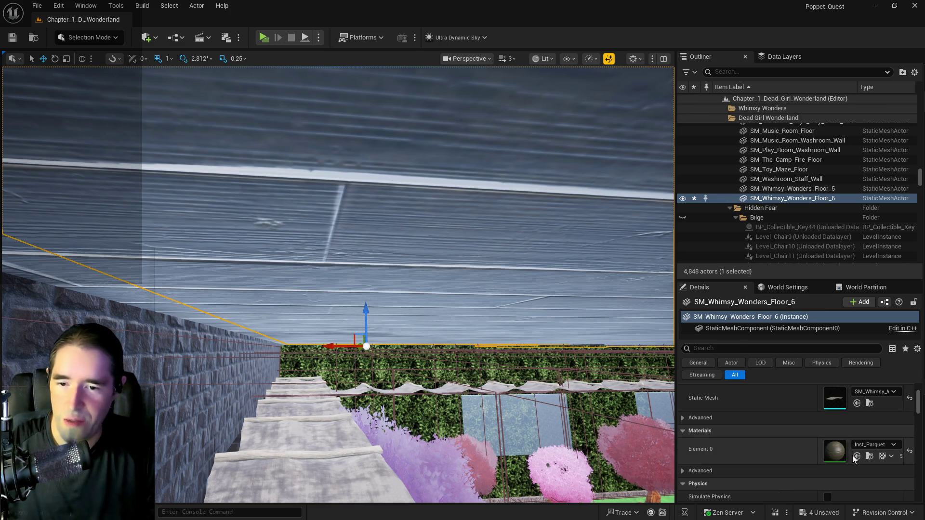
{"action": "mouse_move", "coordinate": [540, 362]}
{"action": "left_mouse_down"}
{"action": "mouse_move", "coordinate": [540, 277]}
{"action": "mouse_move", "coordinate": [501, 287]}
{"action": "left_mouse_up"}
{"action": "key", "text": "ctrl+z"}
{"action": "mouse_move", "coordinate": [453, 385]}
{"action": "left_mouse_down"}
{"action": "mouse_move", "coordinate": [460, 385]}
{"action": "mouse_move", "coordinate": [451, 347]}
{"action": "mouse_move", "coordinate": [463, 293]}
{"action": "left_mouse_up"}
{"action": "left_click", "coordinate": [461, 385]}
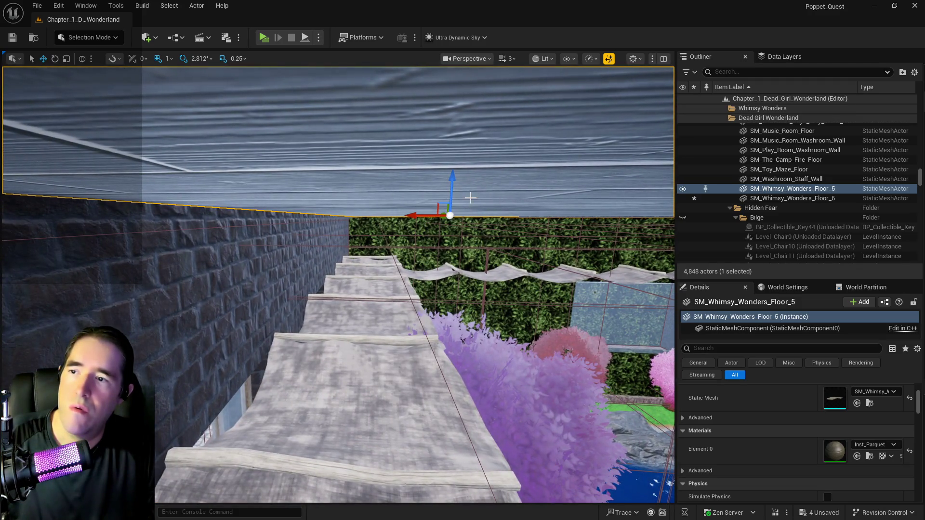
- Reselect SM_Whimsy_Wonders_Floor_6 and assign the blue MI_EP_Metal material to its Element 0
{"action": "left_click", "coordinate": [567, 192]}
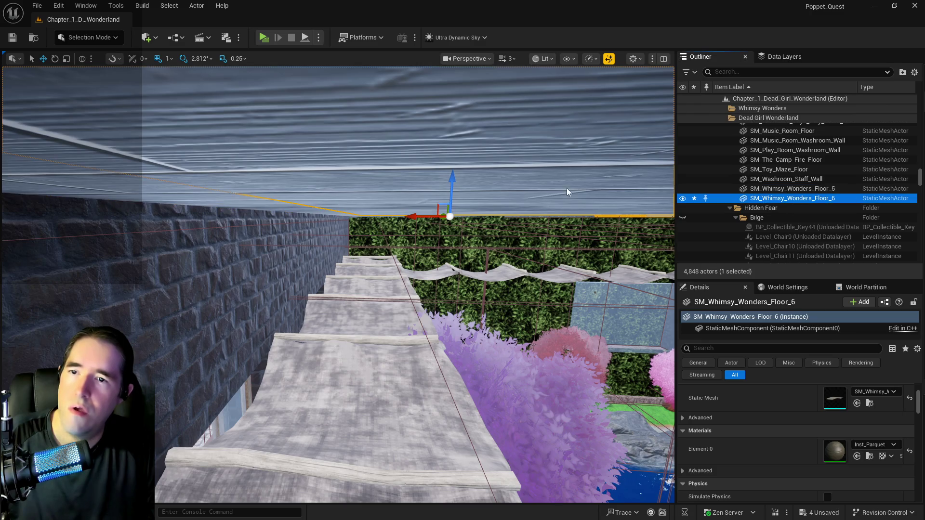
{"action": "left_click_drag", "start_coordinate": [453, 176], "coordinate": [453, 178]}
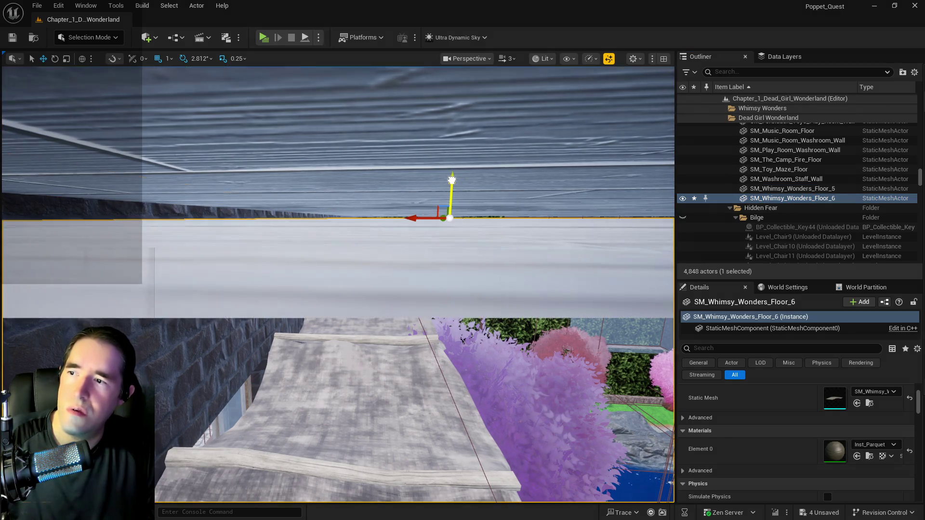
{"action": "left_click", "coordinate": [856, 456]}
{"action": "left_click_drag", "start_coordinate": [643, 380], "coordinate": [626, 362]}
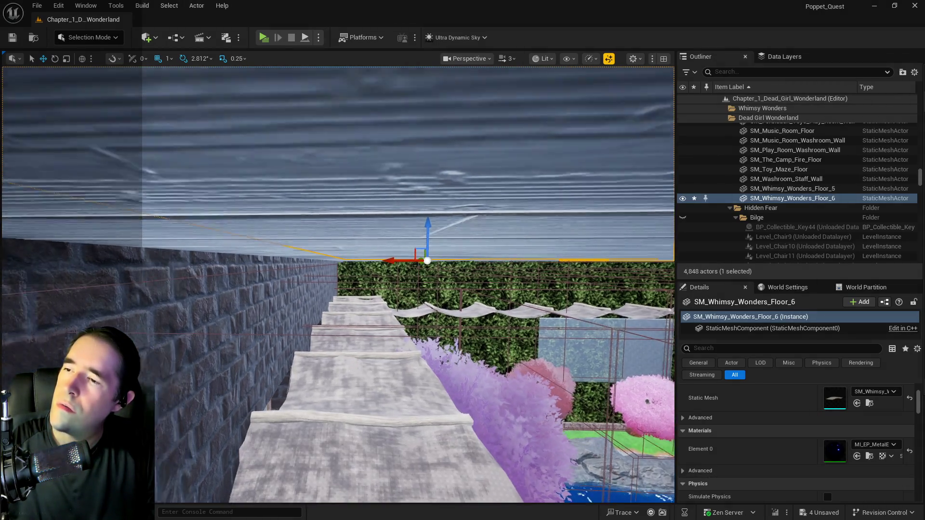
{"action": "scroll", "coordinate": [862, 398], "scroll_direction": "up", "scroll_amount": 3}
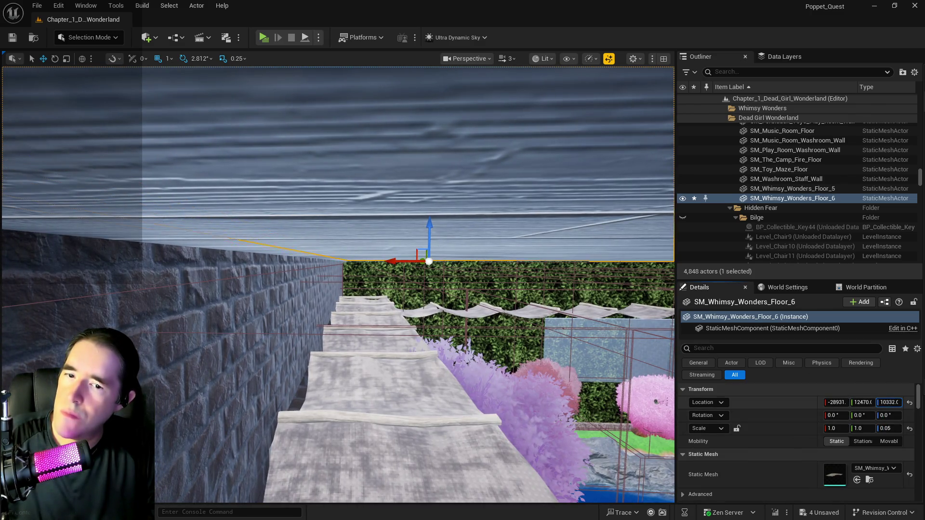
- Lower Floor_6's Location Z from 10332 to 10305, then select Level_Whimsy_Wonders_Building8
{"action": "left_click_drag", "start_coordinate": [889, 402], "coordinate": [876, 402]}
{"action": "mouse_move", "coordinate": [336, 414]}
{"action": "left_mouse_down"}
{"action": "mouse_move", "coordinate": [320, 433]}
{"action": "mouse_move", "coordinate": [290, 435]}
{"action": "mouse_move", "coordinate": [285, 415]}
{"action": "left_mouse_up"}
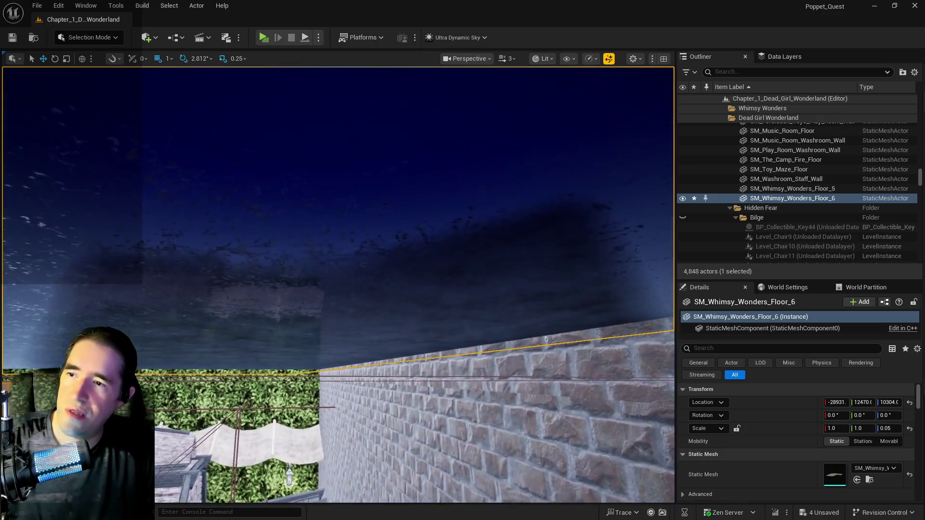
{"action": "left_click_drag", "start_coordinate": [284, 414], "coordinate": [285, 414]}
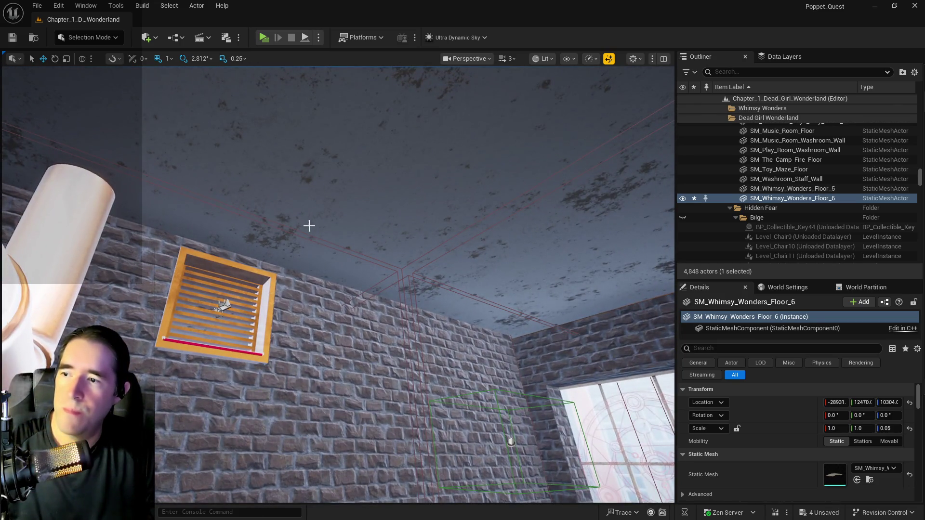
{"action": "left_click", "coordinate": [318, 220]}
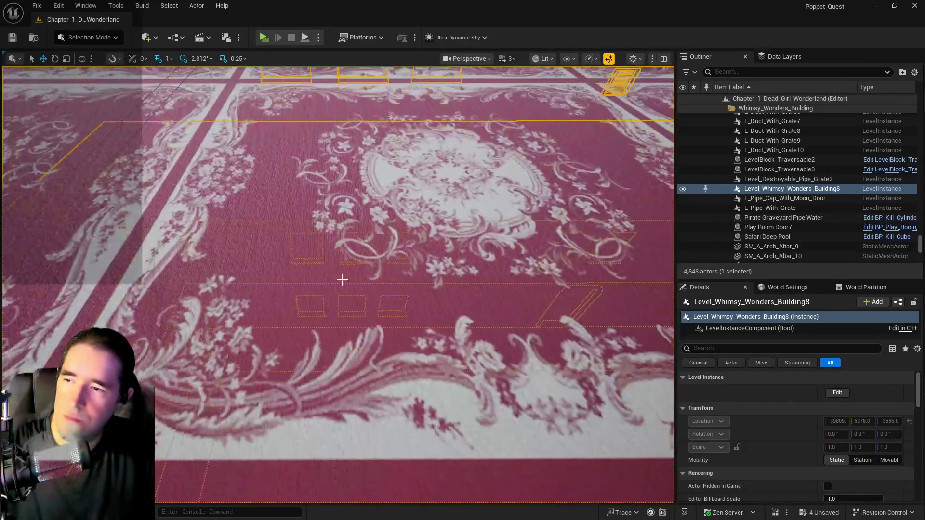
- Select The Secret Garden Pool and undo its accidental move, staying in the actor list
{"action": "scroll", "coordinate": [230, 311], "scroll_direction": "down", "scroll_amount": 5}
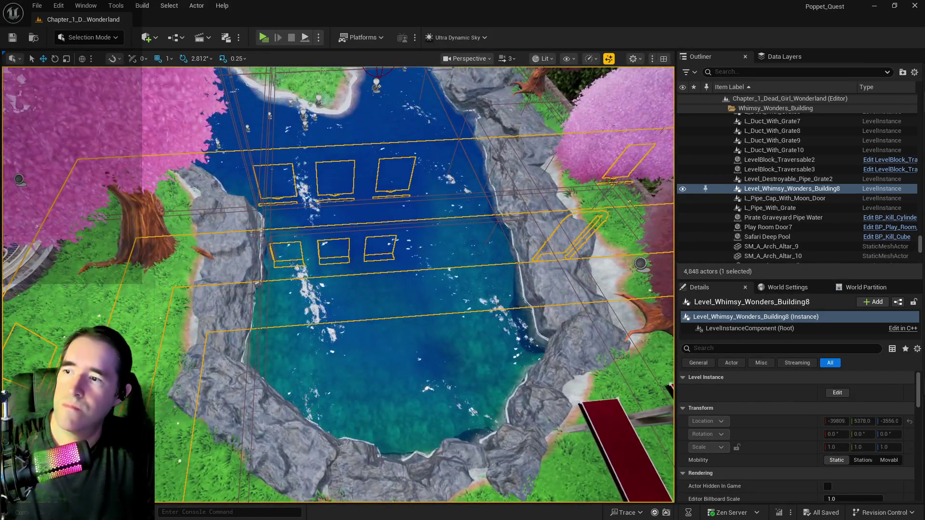
{"action": "left_click", "coordinate": [230, 311]}
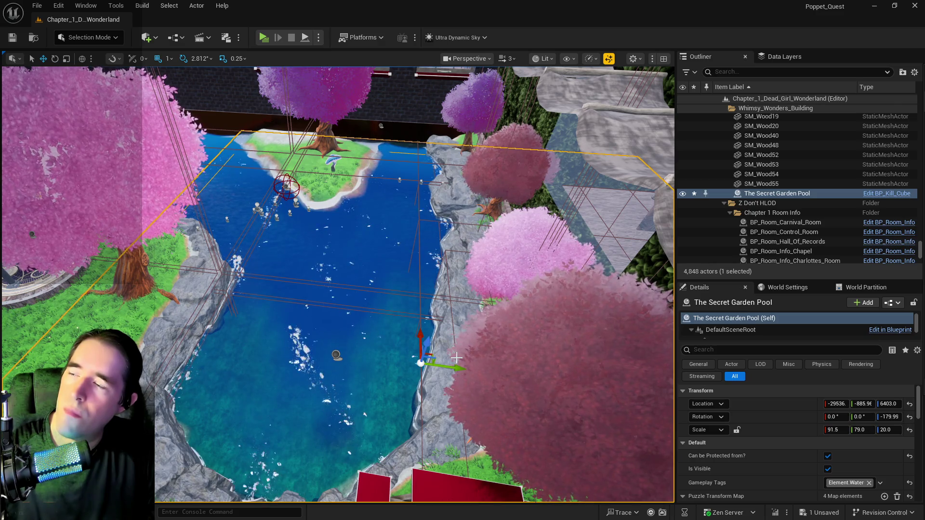
{"action": "key", "text": "ctrl+z"}
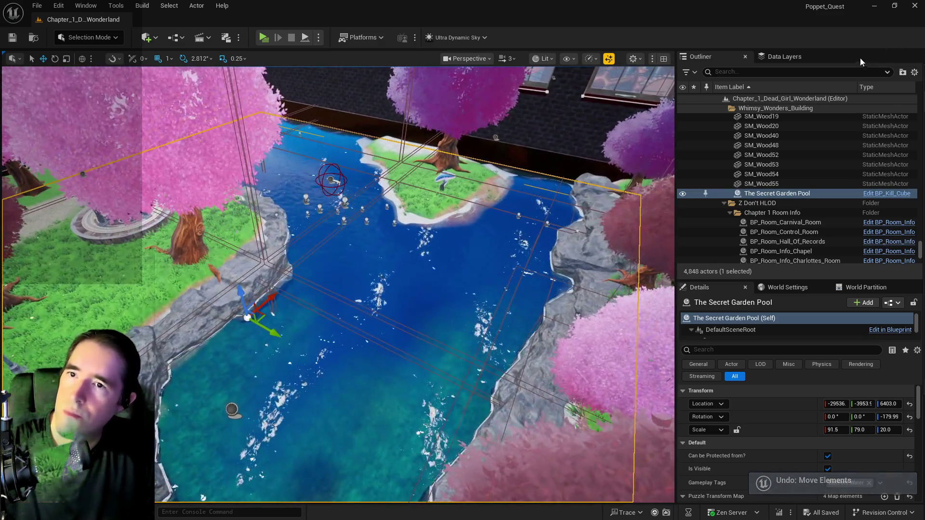
{"action": "left_click", "coordinate": [826, 62]}
{"action": "left_click", "coordinate": [701, 57]}
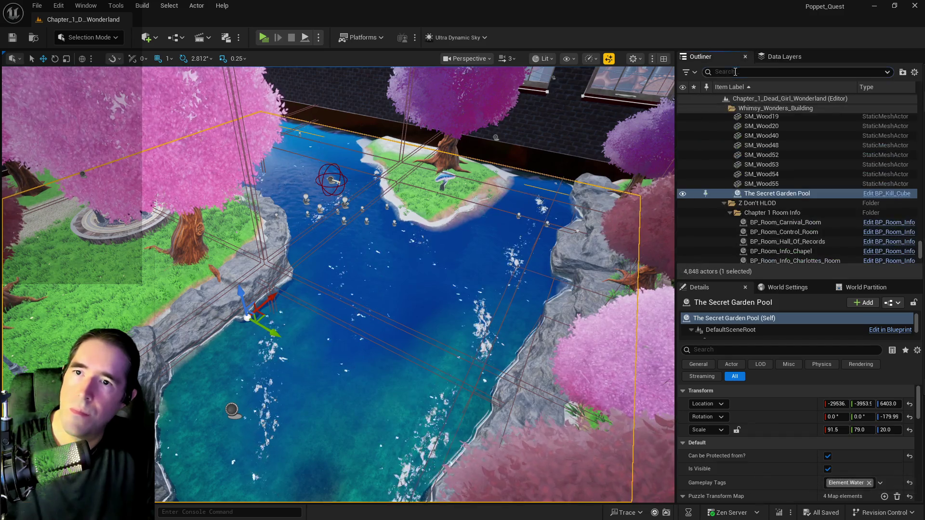
- Filter the Outliner by 'cart' and frame BP_CartoonWater_The_Secret_Garden
{"action": "left_click", "coordinate": [771, 72]}
{"action": "type", "text": "cart"}
{"action": "left_click", "coordinate": [767, 119]}
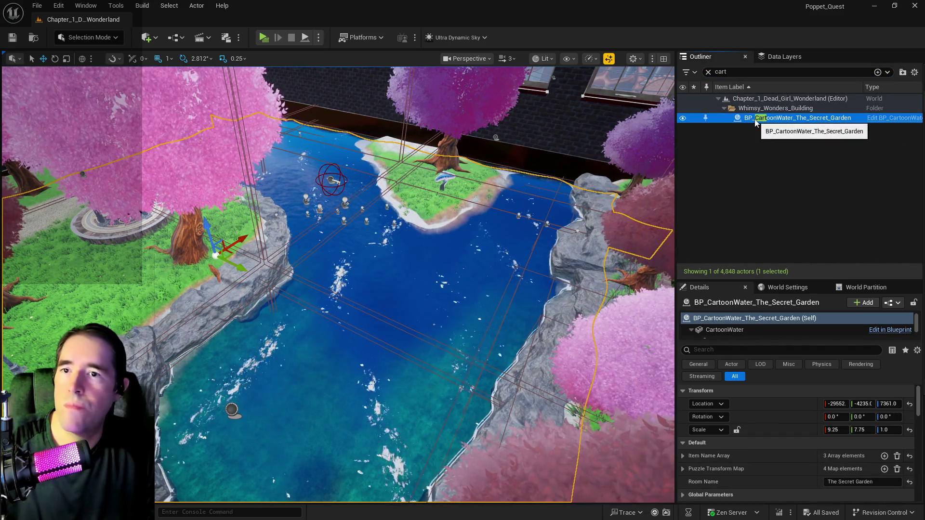
{"action": "key", "text": "f"}
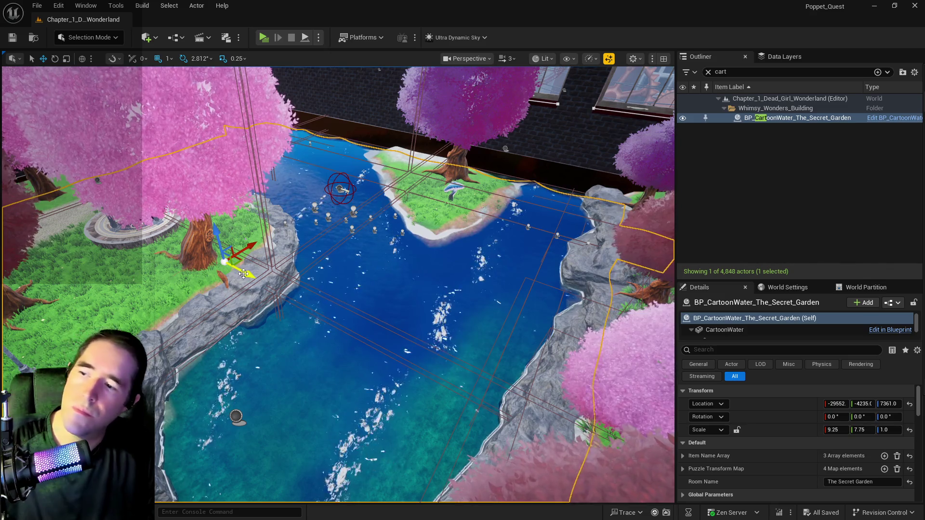
- Alt-drag to duplicate the Secret Garden water and slide the copy along Y to 1133
{"action": "left_click_drag", "start_coordinate": [244, 274], "coordinate": [282, 291], "text": "alt"}
{"action": "left_click_drag", "start_coordinate": [558, 372], "coordinate": [446, 353]}
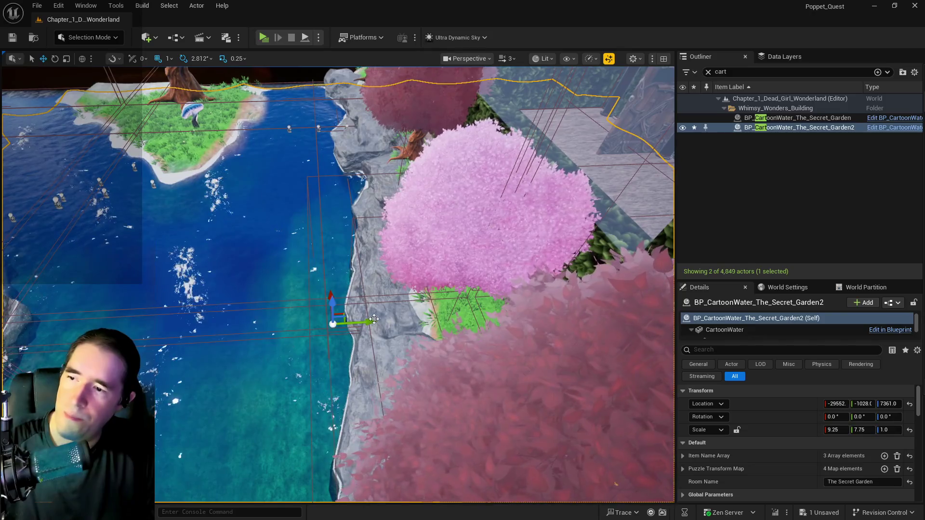
{"action": "mouse_move", "coordinate": [360, 322]}
{"action": "left_mouse_down"}
{"action": "mouse_move", "coordinate": [436, 318]}
{"action": "mouse_move", "coordinate": [533, 331]}
{"action": "left_mouse_up"}
{"action": "key", "text": "f"}
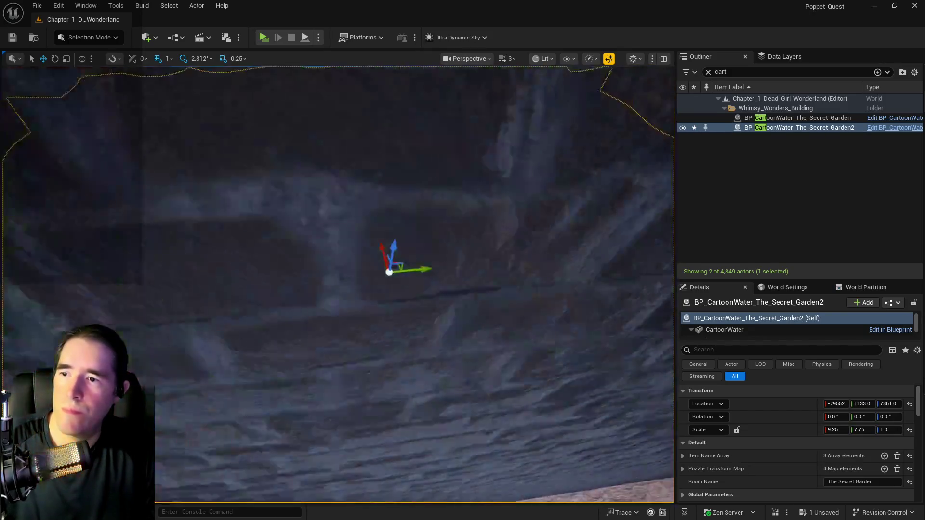
{"action": "mouse_move", "coordinate": [264, 278]}
{"action": "left_mouse_down"}
{"action": "mouse_move", "coordinate": [231, 278]}
{"action": "mouse_move", "coordinate": [650, 289]}
{"action": "mouse_move", "coordinate": [607, 275]}
{"action": "mouse_move", "coordinate": [289, 251]}
{"action": "mouse_move", "coordinate": [159, 310]}
{"action": "mouse_move", "coordinate": [521, 299]}
{"action": "mouse_move", "coordinate": [655, 270]}
{"action": "mouse_move", "coordinate": [477, 231]}
{"action": "mouse_move", "coordinate": [357, 251]}
{"action": "left_mouse_up"}
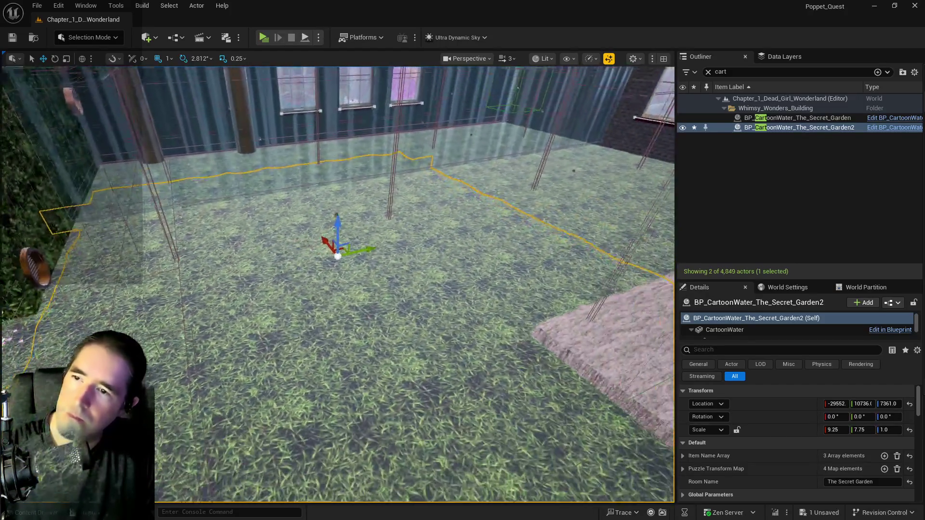
{"action": "scroll", "coordinate": [656, 456], "scroll_direction": "down", "scroll_amount": 5}
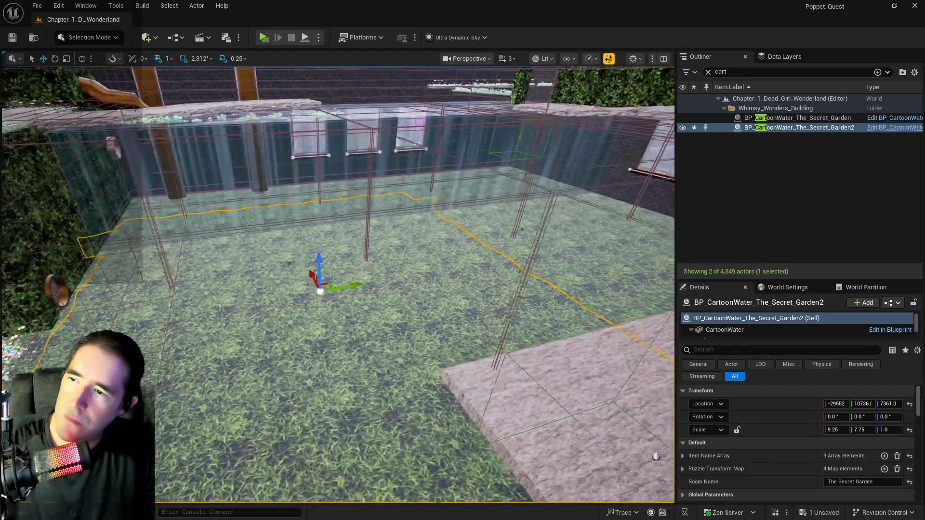
{"action": "mouse_move", "coordinate": [656, 456]}
{"action": "left_mouse_down"}
{"action": "mouse_move", "coordinate": [356, 275]}
{"action": "mouse_move", "coordinate": [327, 239]}
{"action": "mouse_move", "coordinate": [327, 220]}
{"action": "mouse_move", "coordinate": [432, 236]}
{"action": "left_mouse_up"}
{"action": "left_click_drag", "start_coordinate": [437, 312], "coordinate": [437, 311]}
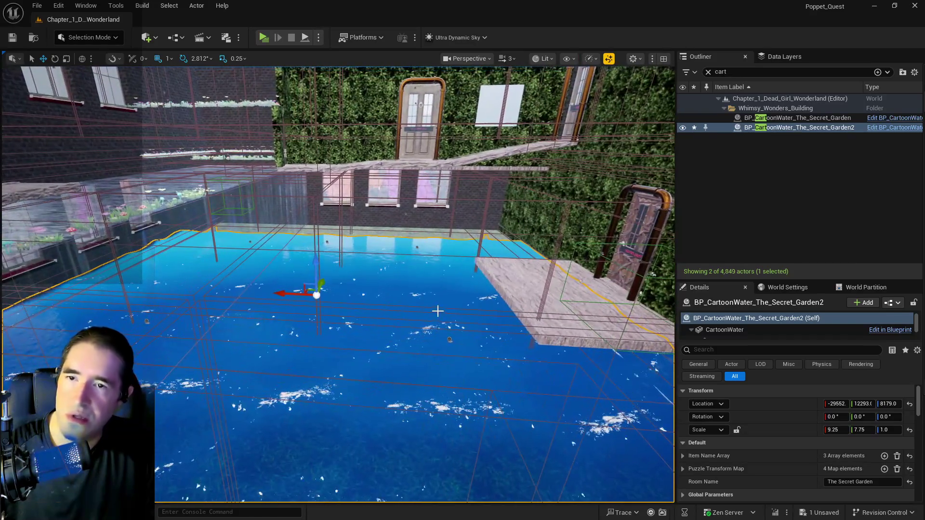
- Rename the copied water actor to BP_CartoonWater_Safari_Room and frame it
{"action": "left_click", "coordinate": [785, 56]}
{"action": "scroll", "coordinate": [764, 125], "scroll_direction": "down", "scroll_amount": 5}
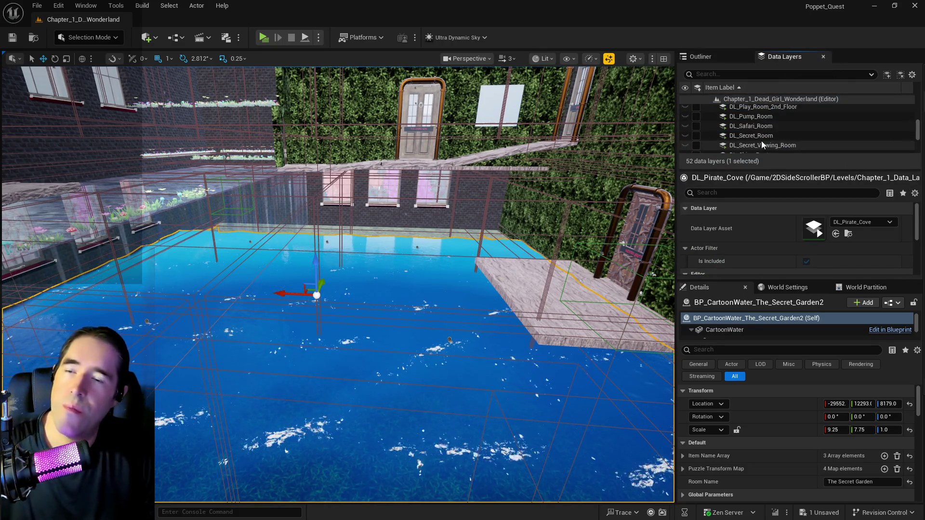
{"action": "scroll", "coordinate": [763, 144], "scroll_direction": "down", "scroll_amount": 3}
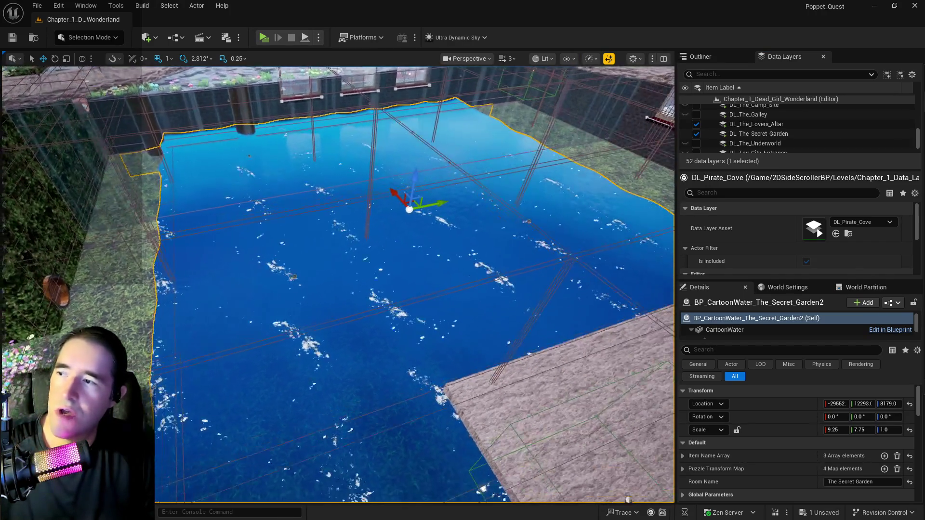
{"action": "left_click", "coordinate": [723, 56]}
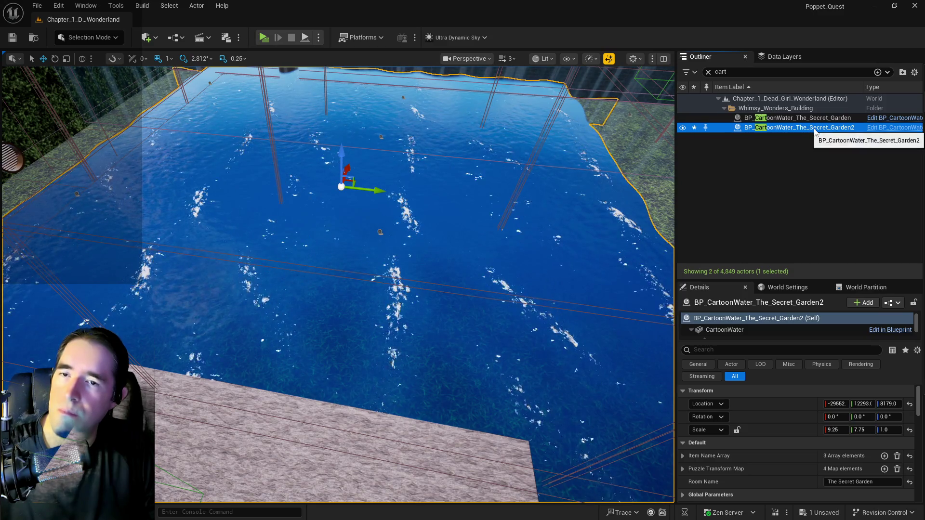
{"action": "left_click", "coordinate": [800, 126]}
{"action": "type", "text": "BP_CartoonWater_Safari_"}
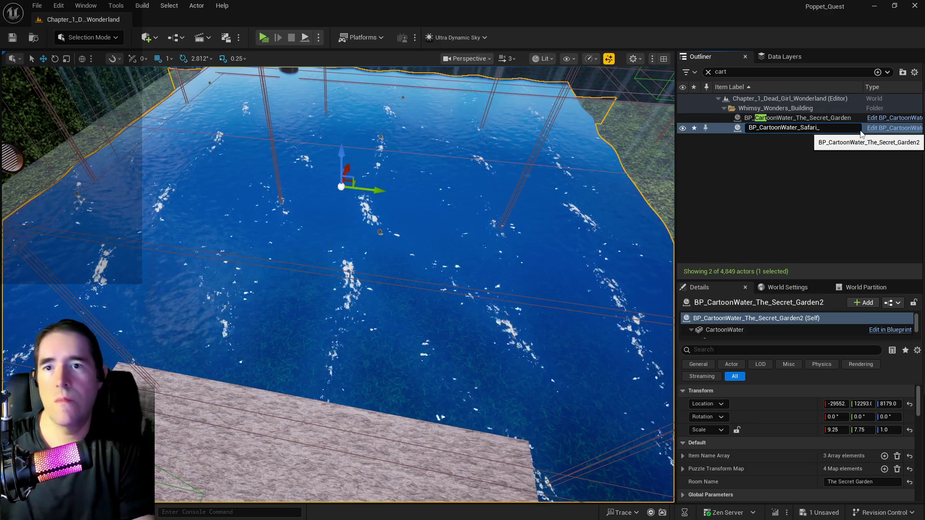
{"action": "type", "text": "Room"}
{"action": "key", "text": "Return"}
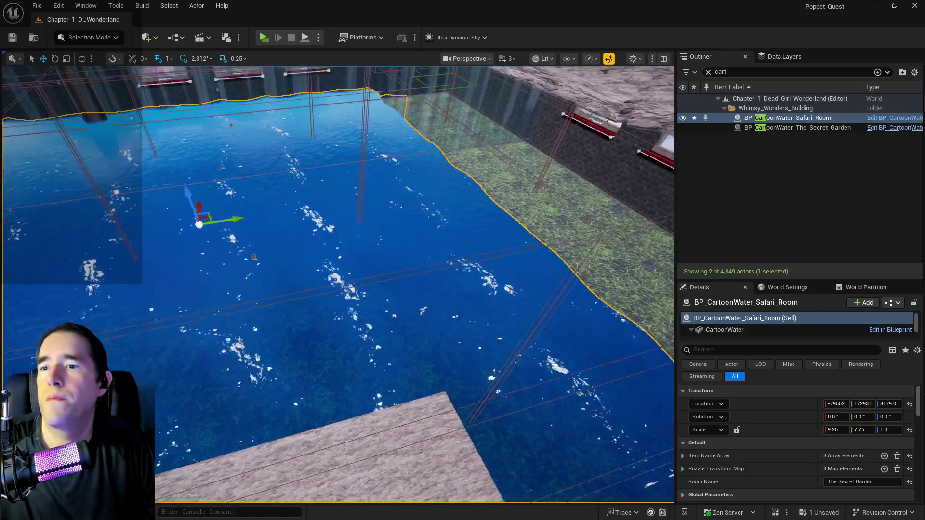
{"action": "key", "text": "f"}
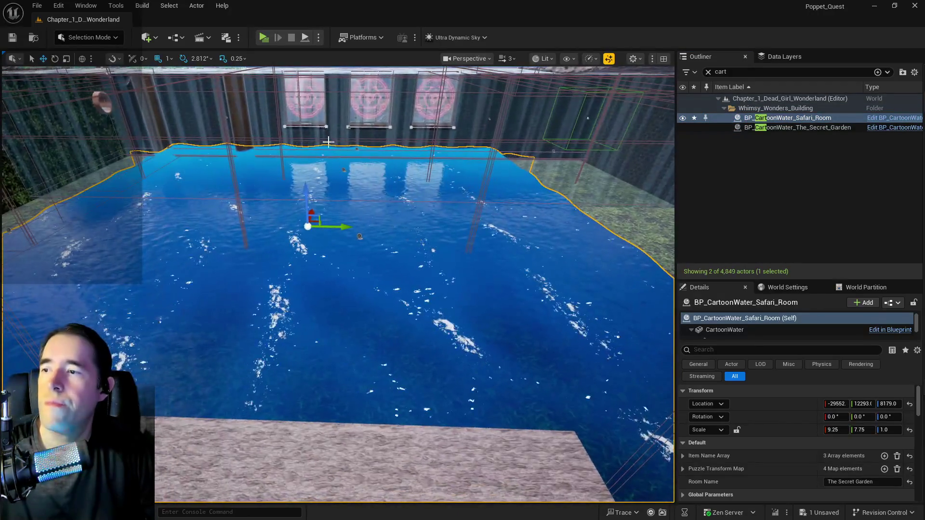
- Raise the Safari Room water's Z from 8209 to 8288
{"action": "left_click_drag", "start_coordinate": [307, 187], "coordinate": [315, 182]}
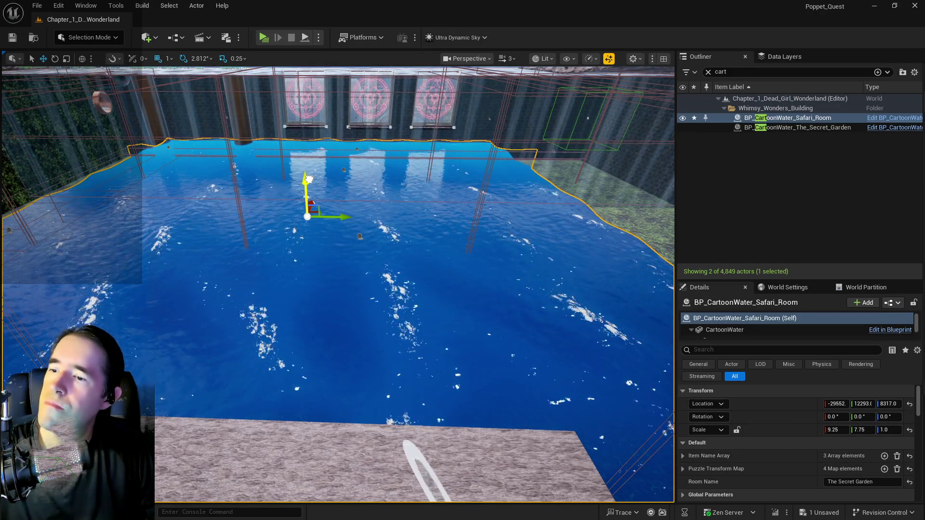
{"action": "left_click", "coordinate": [739, 74]}
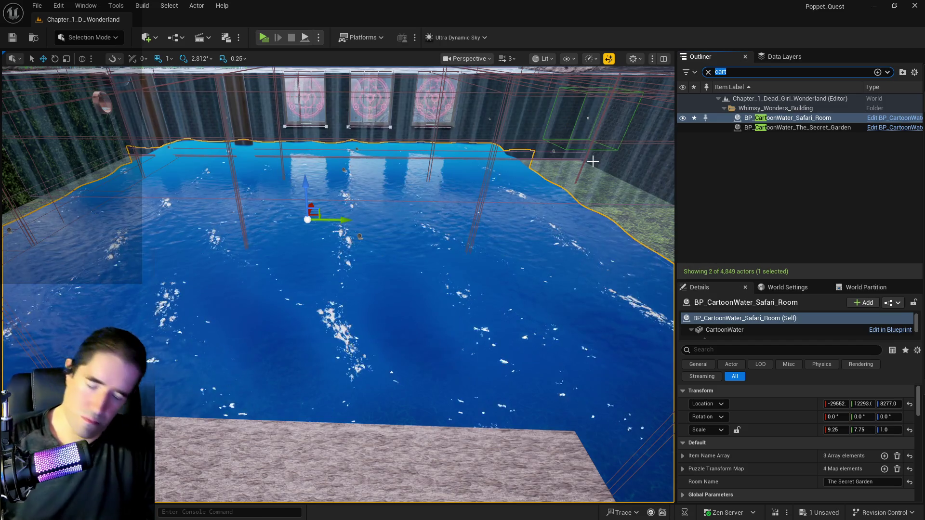
{"action": "mouse_move", "coordinate": [479, 172]}
{"action": "left_mouse_down"}
{"action": "mouse_move", "coordinate": [460, 162]}
{"action": "mouse_move", "coordinate": [466, 200]}
{"action": "left_mouse_up"}
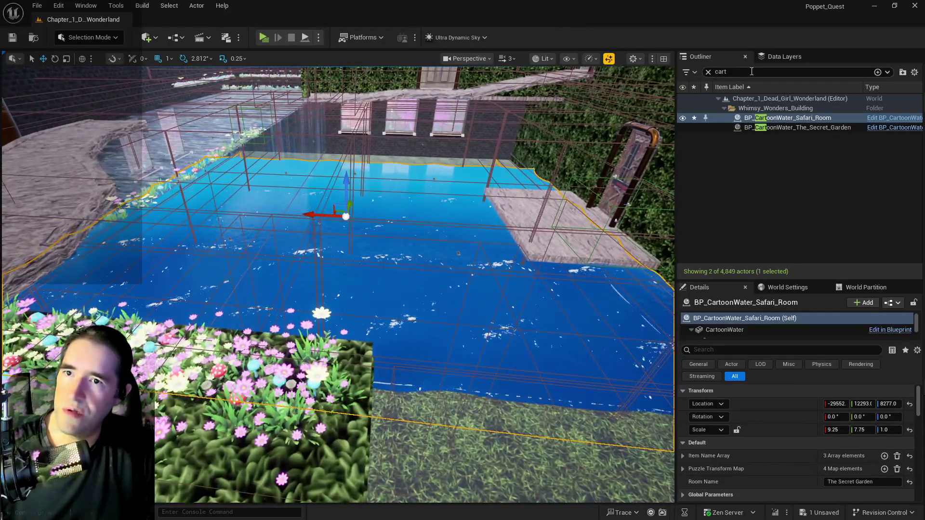
{"action": "left_click", "coordinate": [784, 57]}
- Search data layers for 'safar', load DL_Safari_Room and jump to its area
{"action": "left_click", "coordinate": [780, 74]}
{"action": "type", "text": "safar"}
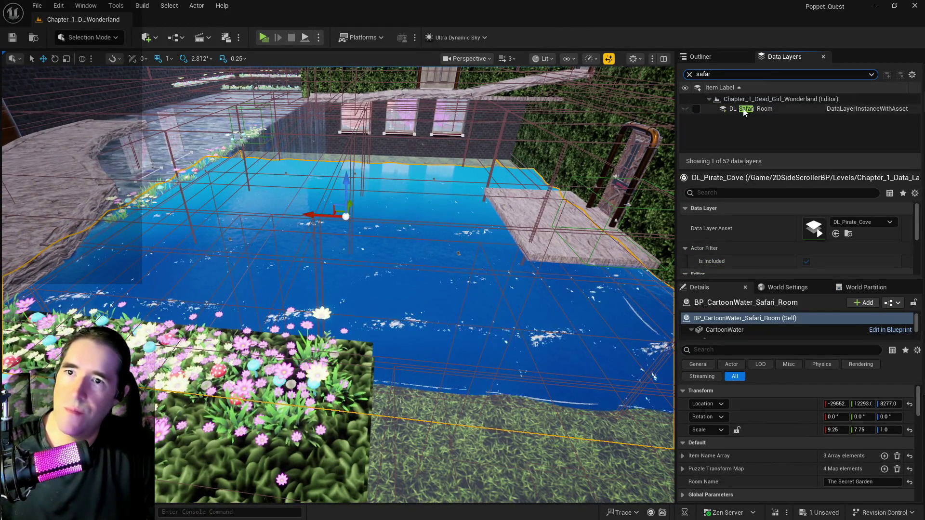
{"action": "left_click", "coordinate": [696, 108]}
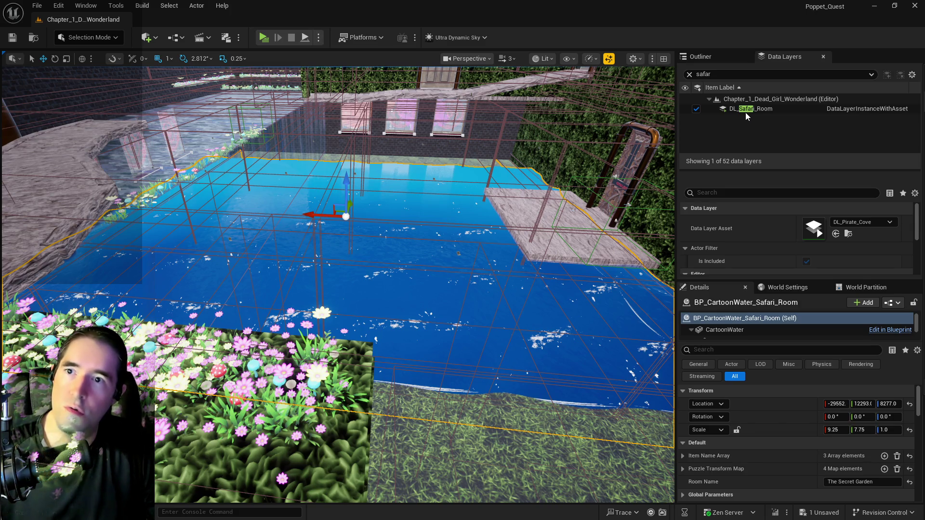
{"action": "double_click", "coordinate": [746, 111]}
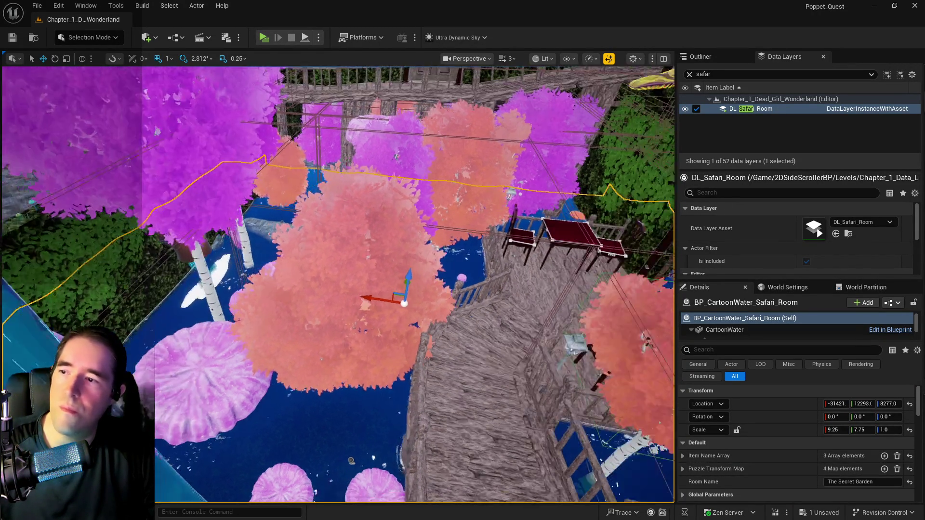
{"action": "key", "text": "e"}
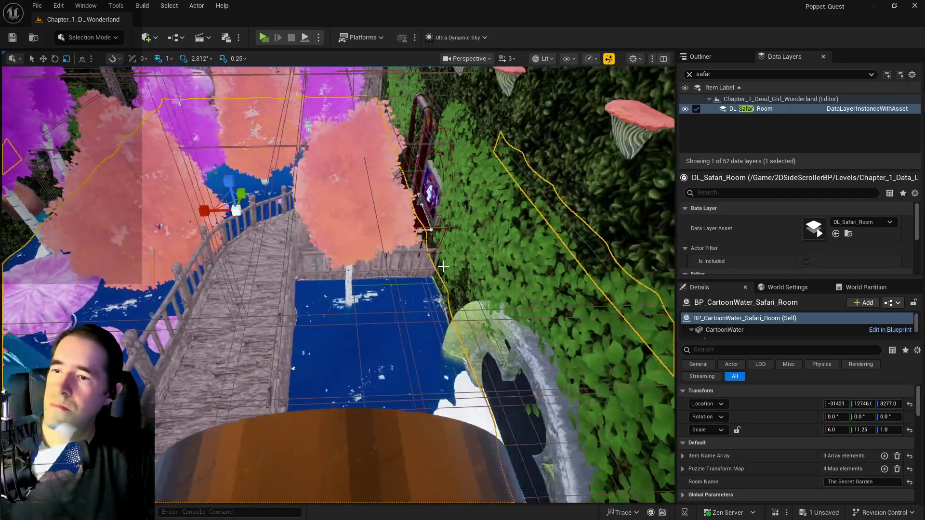
- Find Ultra_Dynamic_Sky with an 'ultra' search and set its Time Of Day to 2400
{"action": "left_click", "coordinate": [712, 56]}
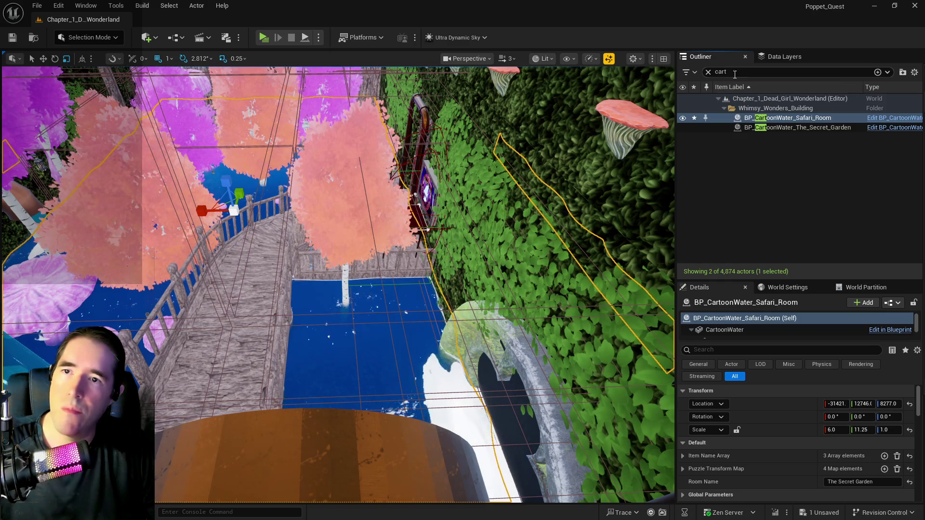
{"action": "type", "text": "ultra"}
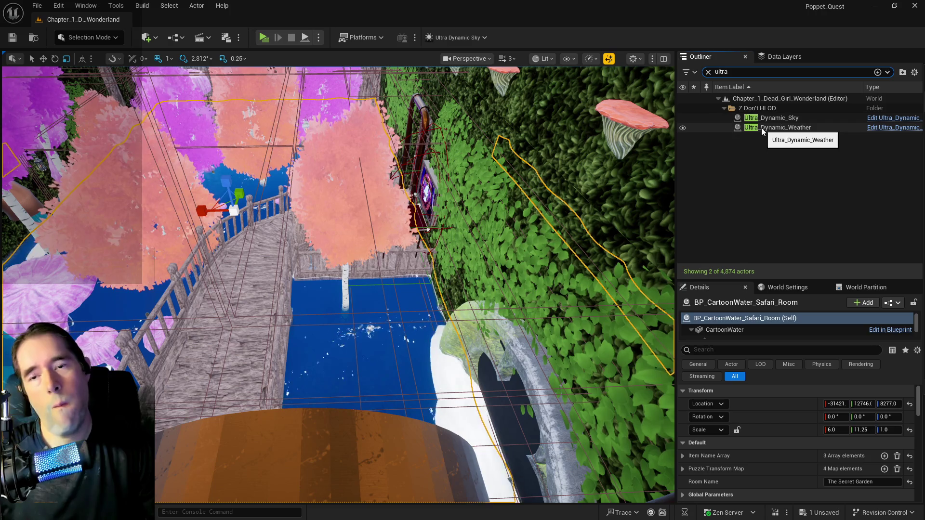
{"action": "left_click", "coordinate": [771, 118]}
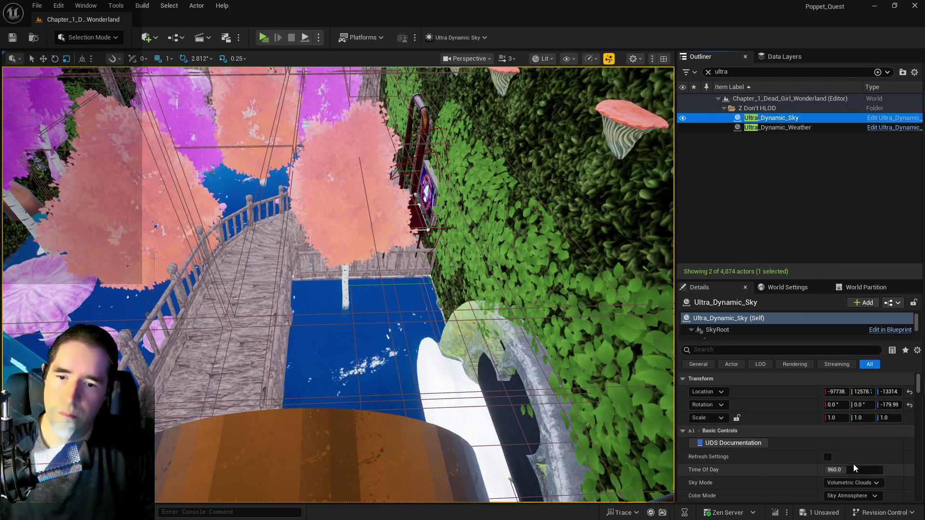
{"action": "left_click", "coordinate": [854, 469]}
{"action": "type", "text": "2400"}
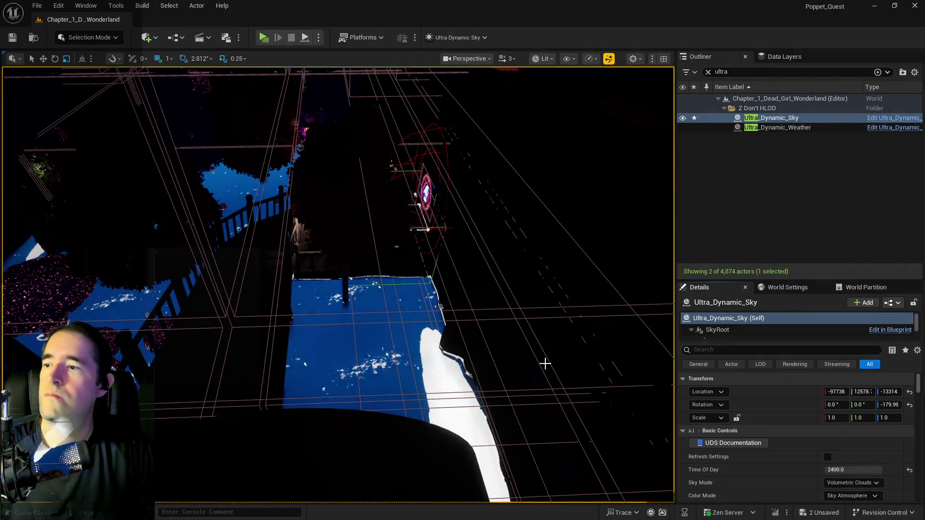
{"action": "mouse_move", "coordinate": [545, 364]}
{"action": "left_mouse_down"}
{"action": "mouse_move", "coordinate": [535, 309]}
{"action": "mouse_move", "coordinate": [539, 361]}
{"action": "mouse_move", "coordinate": [477, 301]}
{"action": "left_mouse_up"}
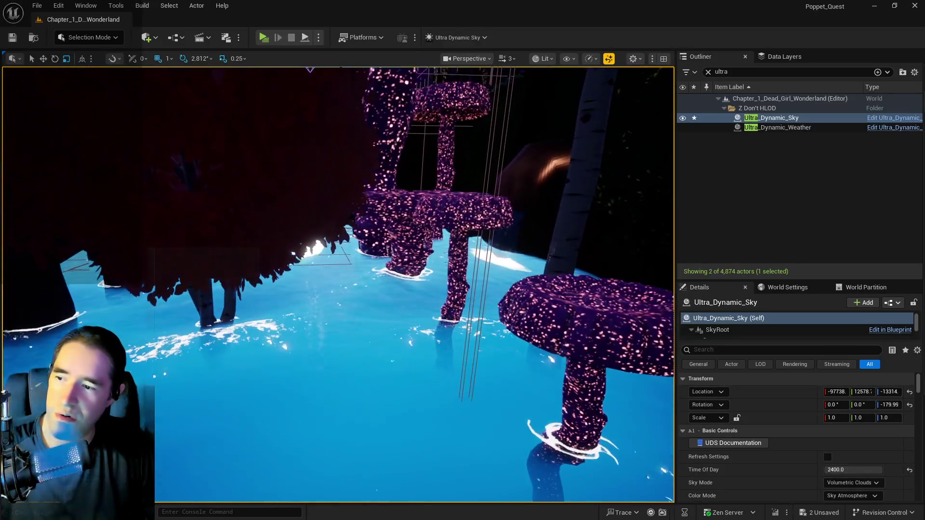
{"action": "left_click", "coordinate": [71, 312]}
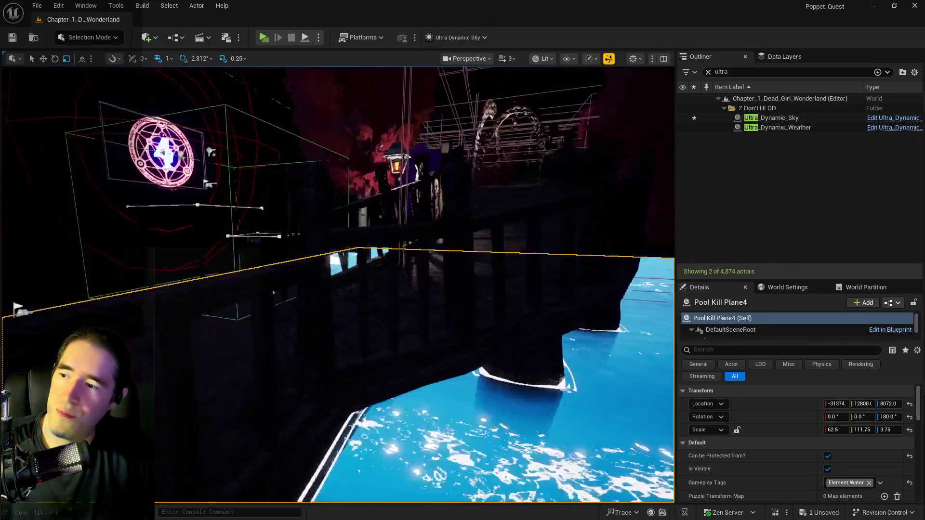
- Inspect the dock, pool and water channel, then select the Safari Room cartoon water
{"action": "mouse_move", "coordinate": [337, 285]}
{"action": "left_mouse_down"}
{"action": "mouse_move", "coordinate": [337, 256]}
{"action": "mouse_move", "coordinate": [333, 284]}
{"action": "mouse_move", "coordinate": [313, 284]}
{"action": "mouse_move", "coordinate": [313, 269]}
{"action": "mouse_move", "coordinate": [323, 308]}
{"action": "mouse_move", "coordinate": [322, 297]}
{"action": "left_mouse_up"}
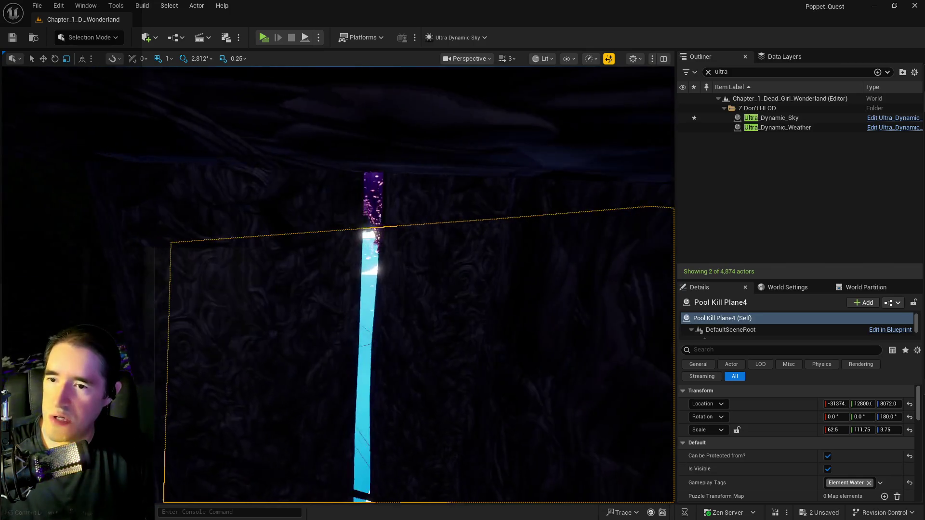
{"action": "mouse_move", "coordinate": [424, 333]}
{"action": "left_mouse_down"}
{"action": "mouse_move", "coordinate": [415, 337]}
{"action": "mouse_move", "coordinate": [422, 342]}
{"action": "mouse_move", "coordinate": [424, 333]}
{"action": "left_mouse_up"}
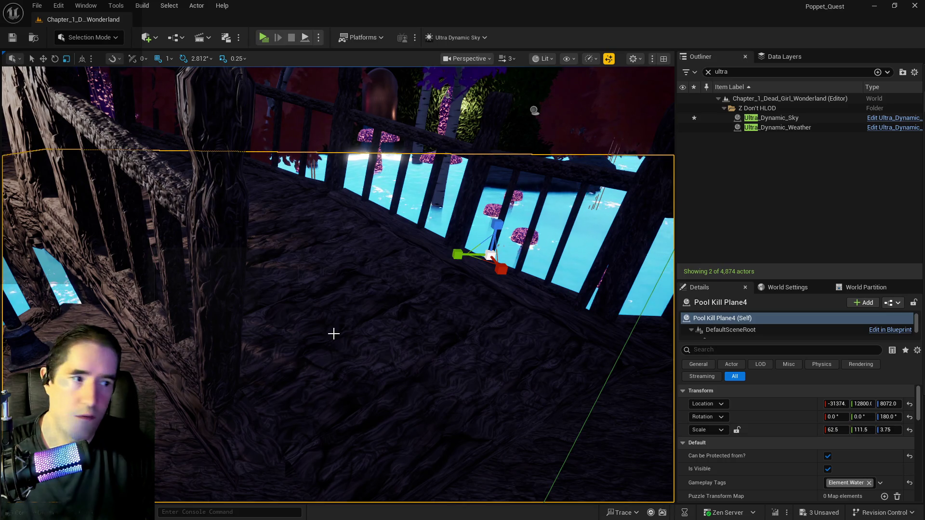
{"action": "mouse_move", "coordinate": [334, 334]}
{"action": "left_mouse_down"}
{"action": "mouse_move", "coordinate": [332, 342]}
{"action": "mouse_move", "coordinate": [332, 332]}
{"action": "mouse_move", "coordinate": [256, 333]}
{"action": "left_mouse_up"}
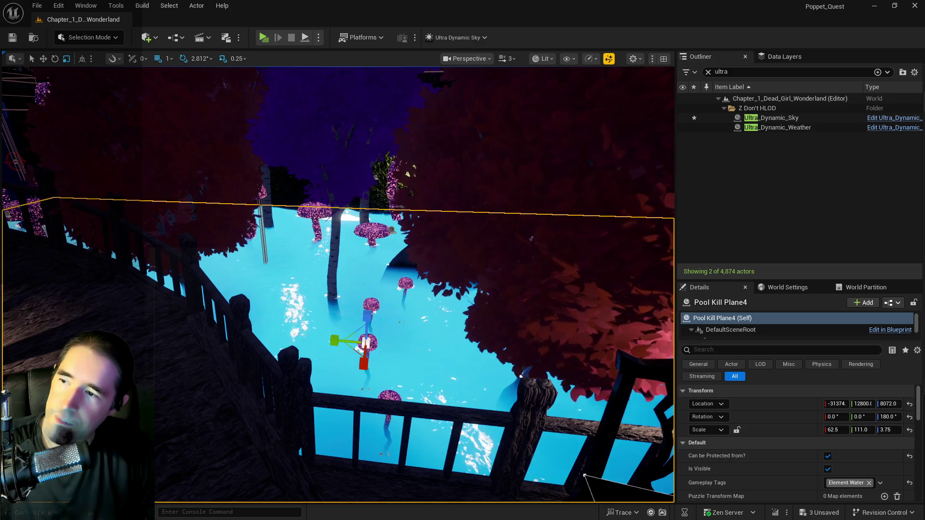
{"action": "mouse_move", "coordinate": [255, 333]}
{"action": "left_mouse_down"}
{"action": "mouse_move", "coordinate": [250, 340]}
{"action": "mouse_move", "coordinate": [251, 327]}
{"action": "mouse_move", "coordinate": [339, 341]}
{"action": "left_mouse_up"}
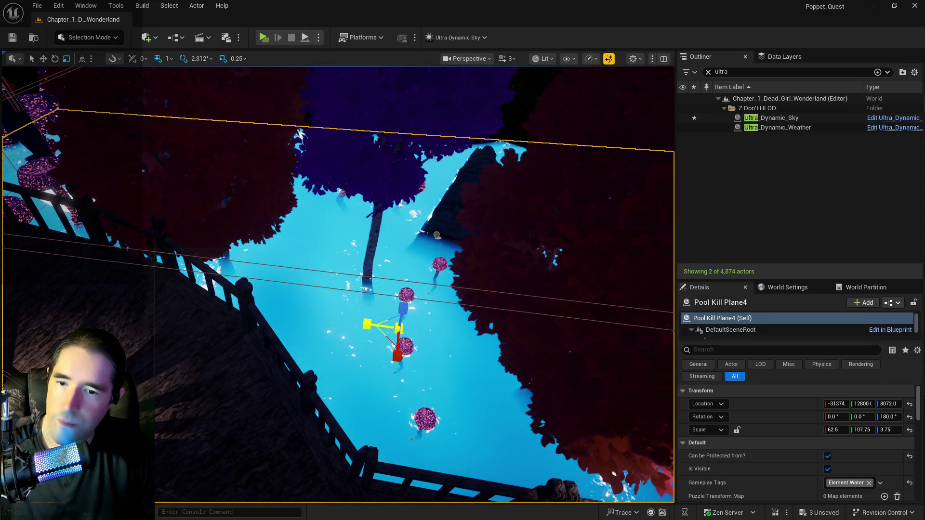
{"action": "mouse_move", "coordinate": [286, 323]}
{"action": "left_mouse_down"}
{"action": "mouse_move", "coordinate": [142, 172]}
{"action": "mouse_move", "coordinate": [162, 250]}
{"action": "mouse_move", "coordinate": [299, 374]}
{"action": "mouse_move", "coordinate": [298, 391]}
{"action": "left_mouse_up"}
{"action": "left_click", "coordinate": [299, 374]}
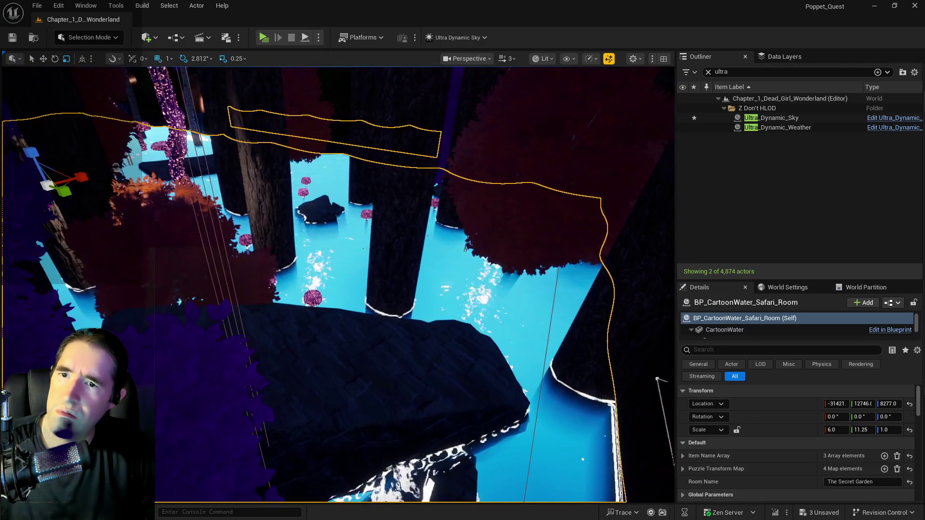
{"action": "left_click", "coordinate": [708, 72]}
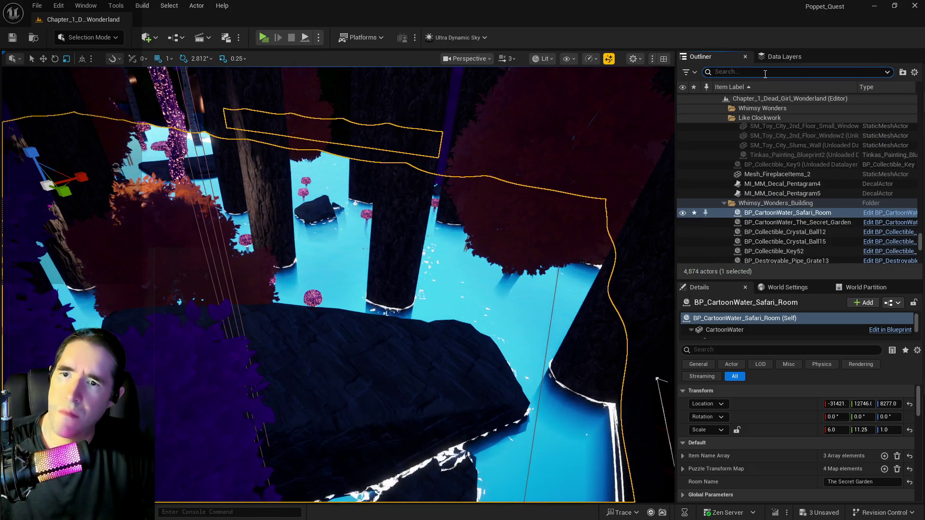
- Filter by 'cart' and focus the view on BP_CartoonWater_Safari_Room
{"action": "type", "text": "cart"}
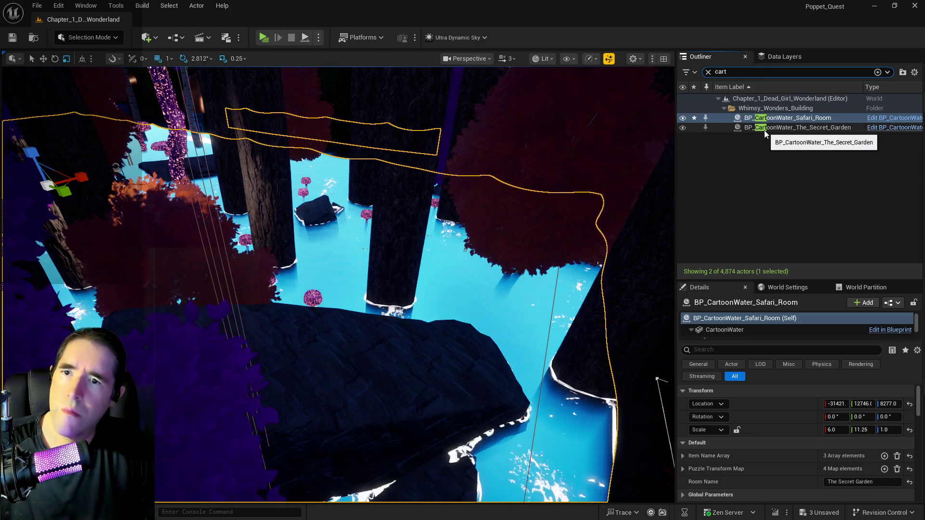
{"action": "left_click", "coordinate": [764, 130]}
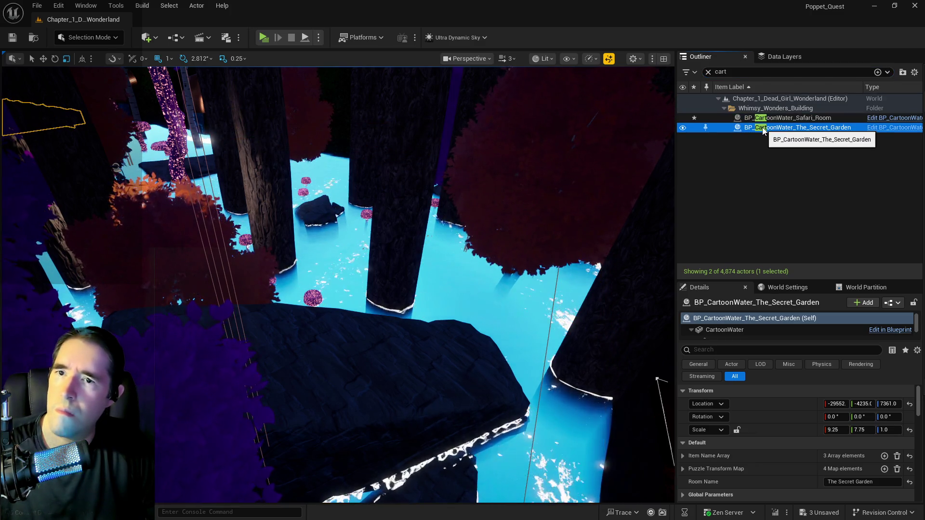
{"action": "double_click", "coordinate": [766, 119]}
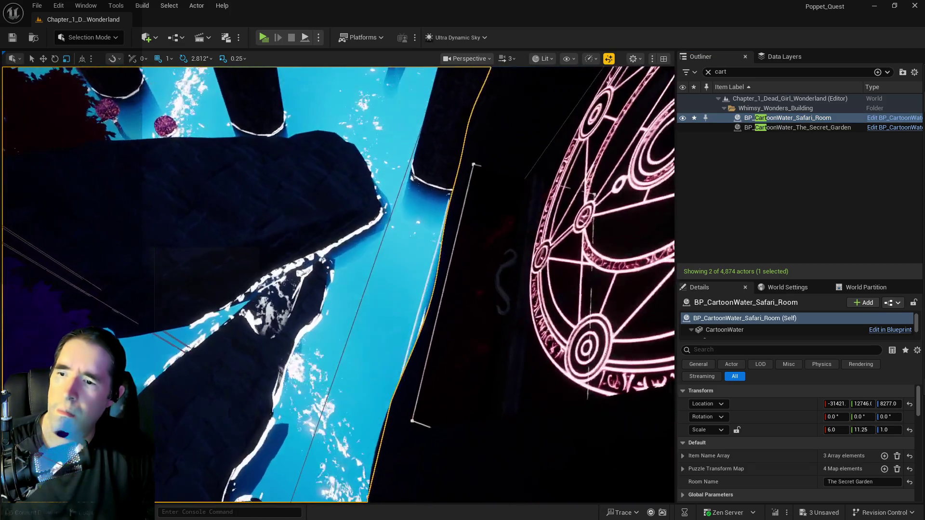
- Search 'ultra' and select the Ultra_Dynamic_Sky actor
{"action": "left_click", "coordinate": [727, 70]}
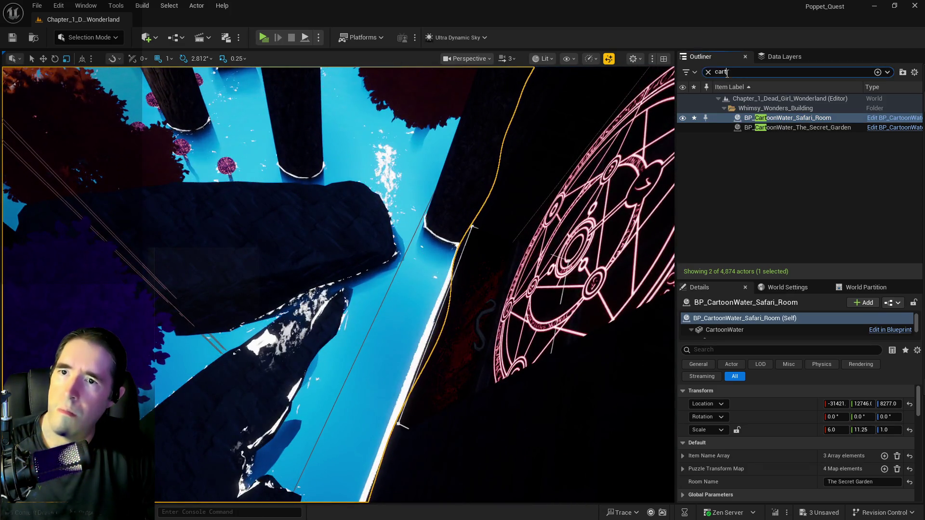
{"action": "type", "text": "ultra"}
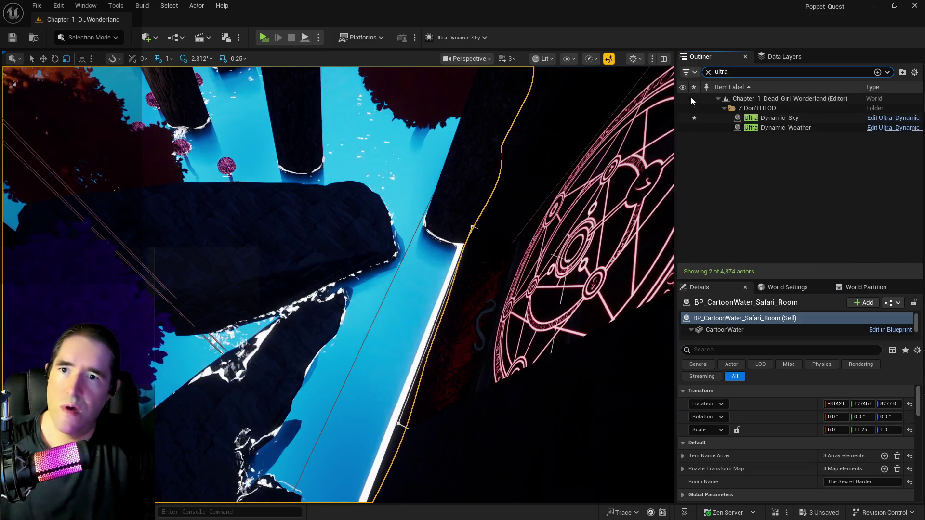
{"action": "left_click", "coordinate": [771, 118]}
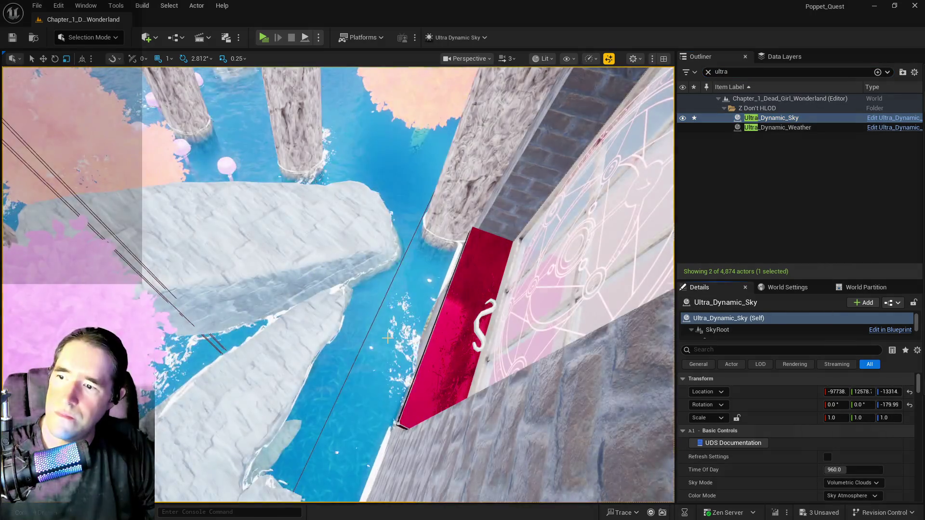
- Reset Ultra_Dynamic_Sky's Time Of Day to daylight and look over the water channel
{"action": "left_click", "coordinate": [387, 338]}
{"action": "left_click_drag", "start_coordinate": [387, 338], "coordinate": [240, 244]}
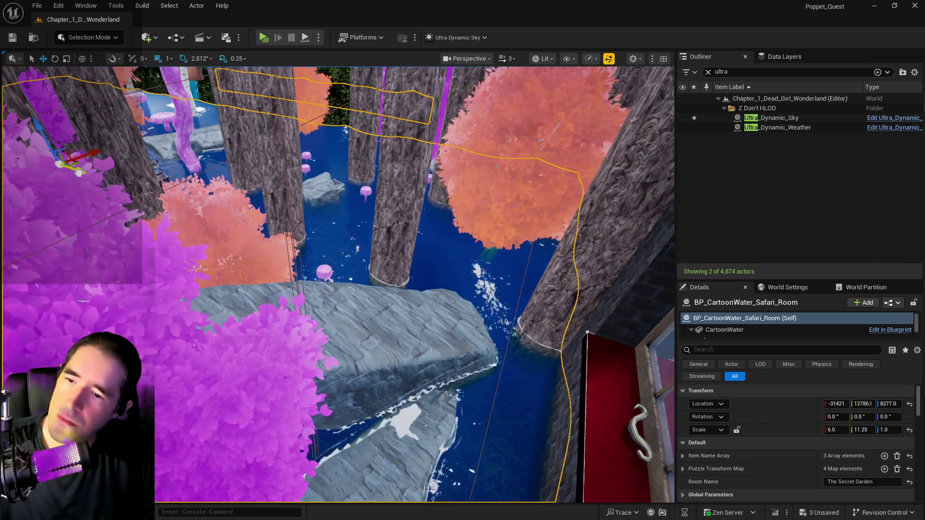
{"action": "left_click_drag", "start_coordinate": [236, 204], "coordinate": [236, 203]}
{"action": "left_click_drag", "start_coordinate": [182, 238], "coordinate": [182, 238]}
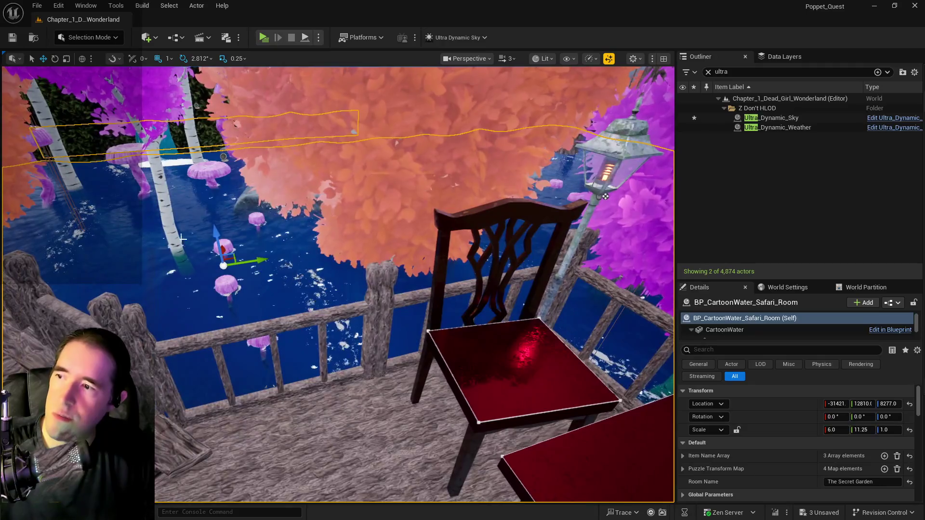
{"action": "left_click_drag", "start_coordinate": [237, 274], "coordinate": [237, 275]}
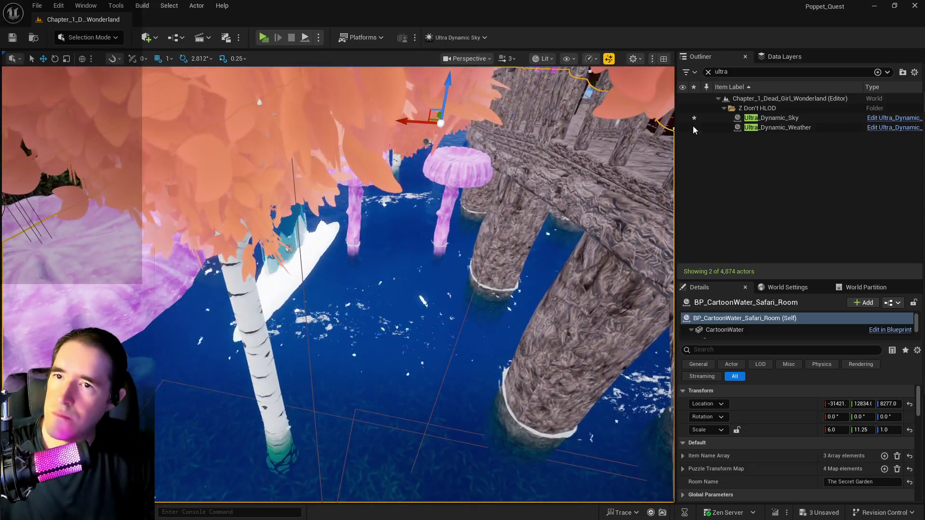
- Filter the Outliner by 'cart' again
{"action": "left_click", "coordinate": [708, 72]}
{"action": "type", "text": "a"}
{"action": "key", "text": "BackSpace"}
{"action": "type", "text": "cart"}
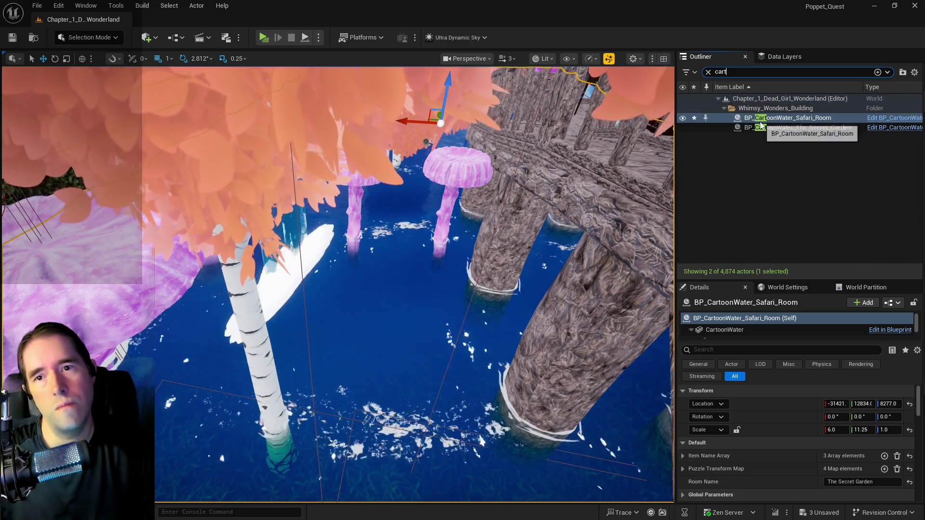
{"action": "left_click", "coordinate": [683, 119]}
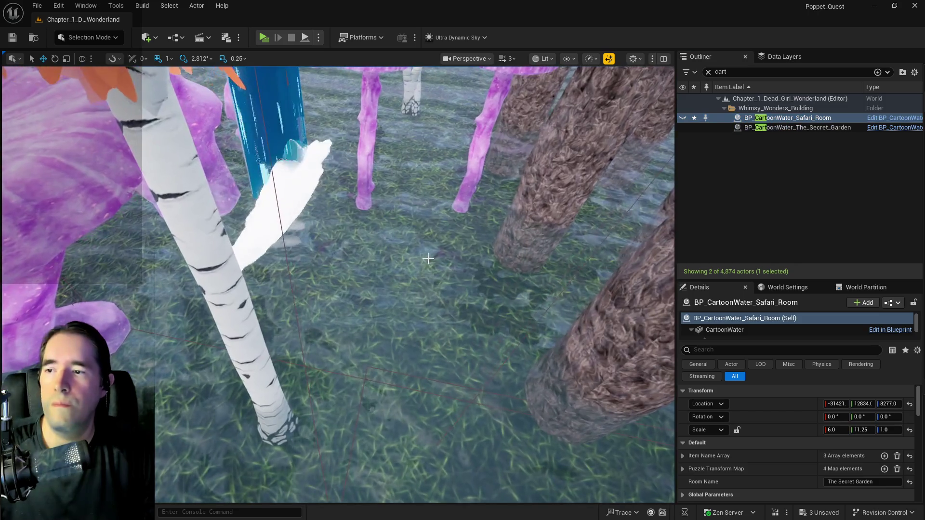
{"action": "left_click", "coordinate": [427, 259]}
{"action": "key", "text": "w"}
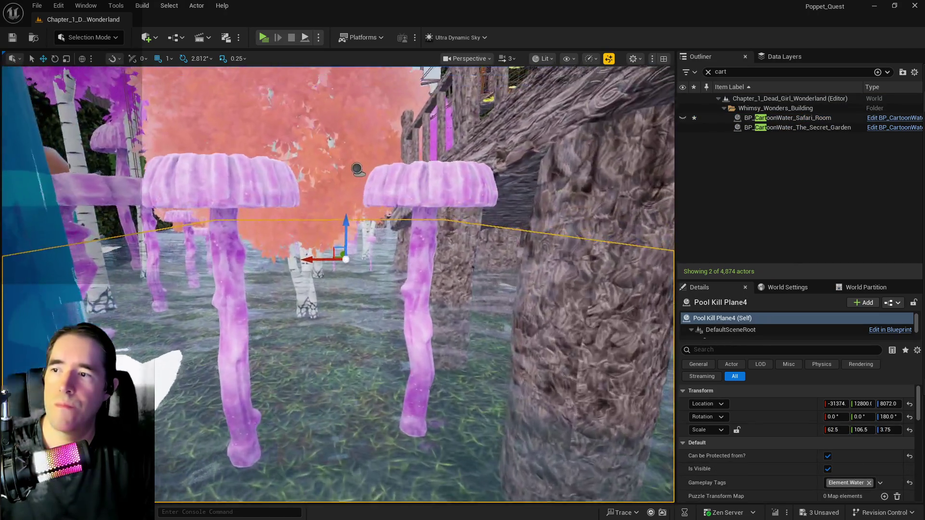
{"action": "key", "text": "w"}
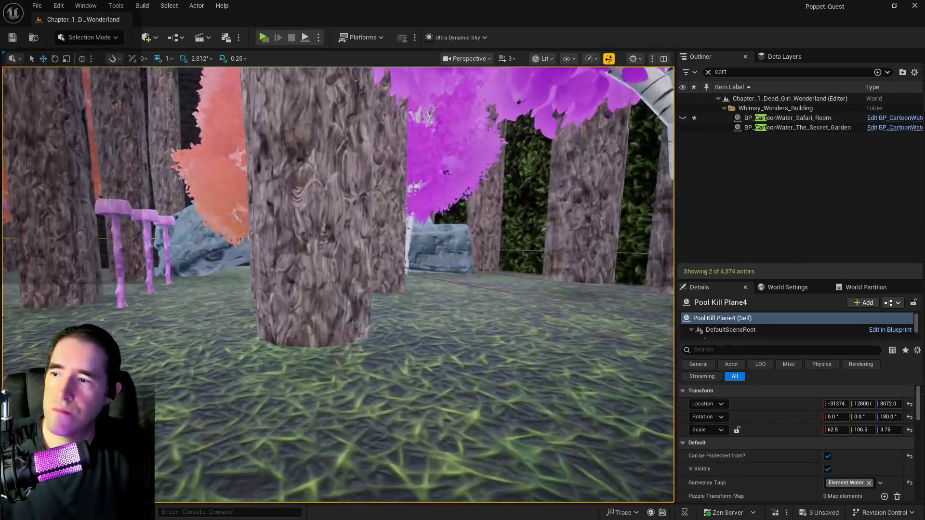
{"action": "key", "text": "w"}
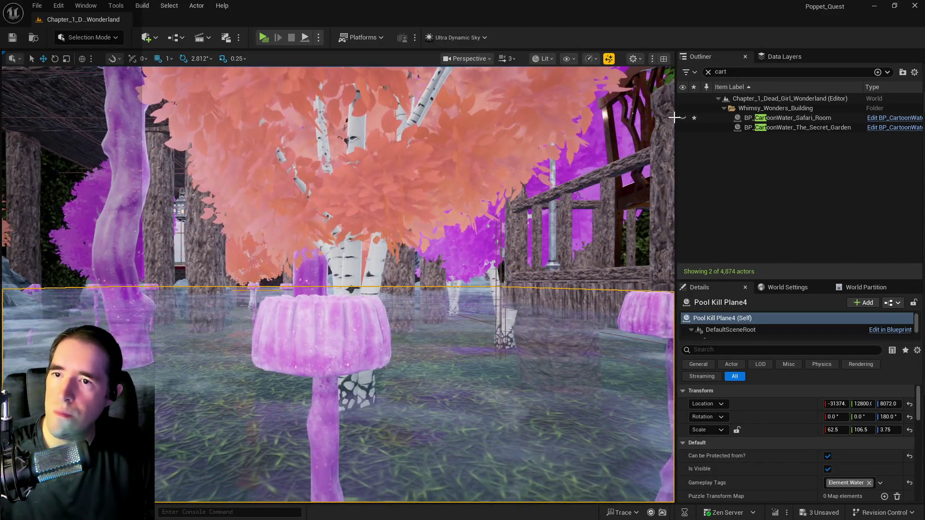
{"action": "key", "text": "w"}
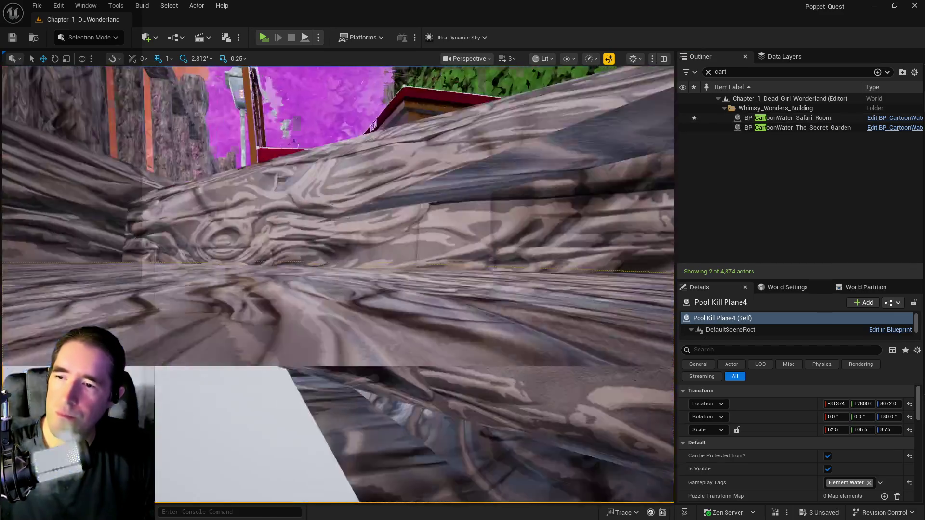
{"action": "key", "text": "s"}
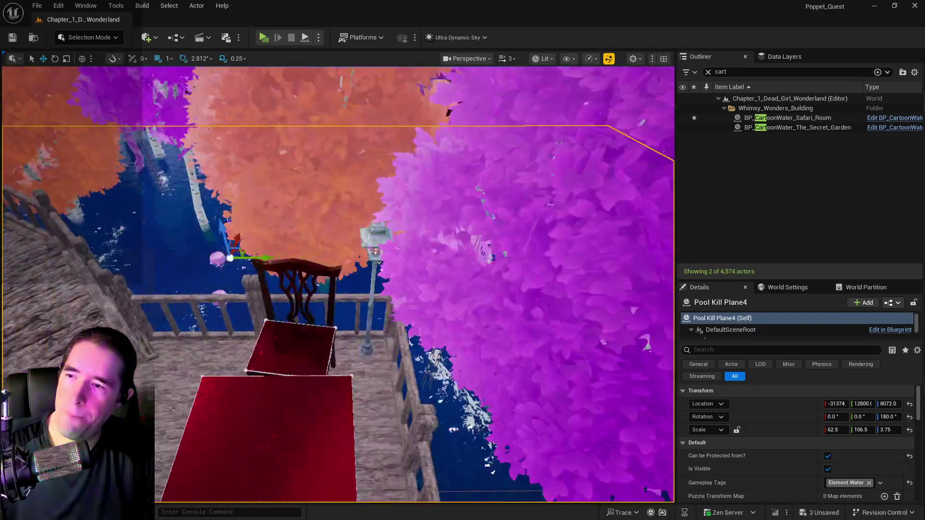
{"action": "key", "text": "f"}
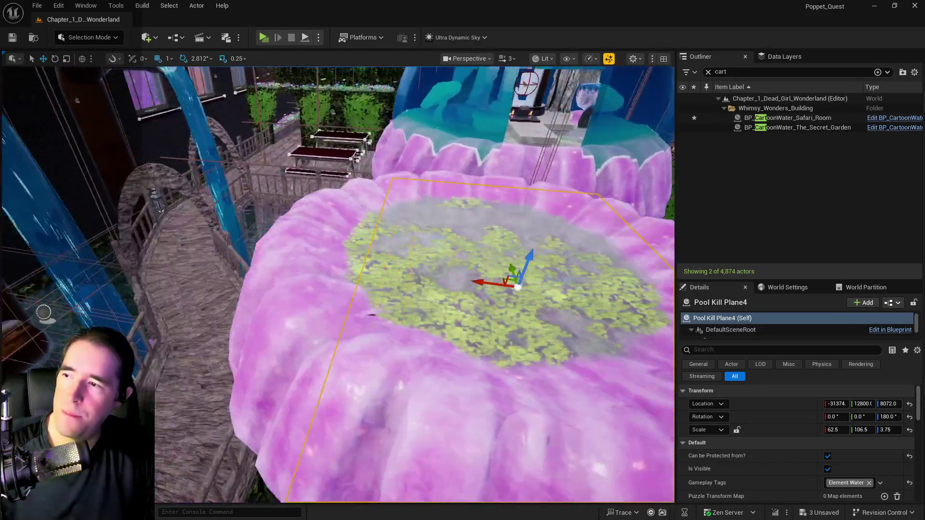
{"action": "left_click_drag", "start_coordinate": [371, 315], "coordinate": [466, 269]}
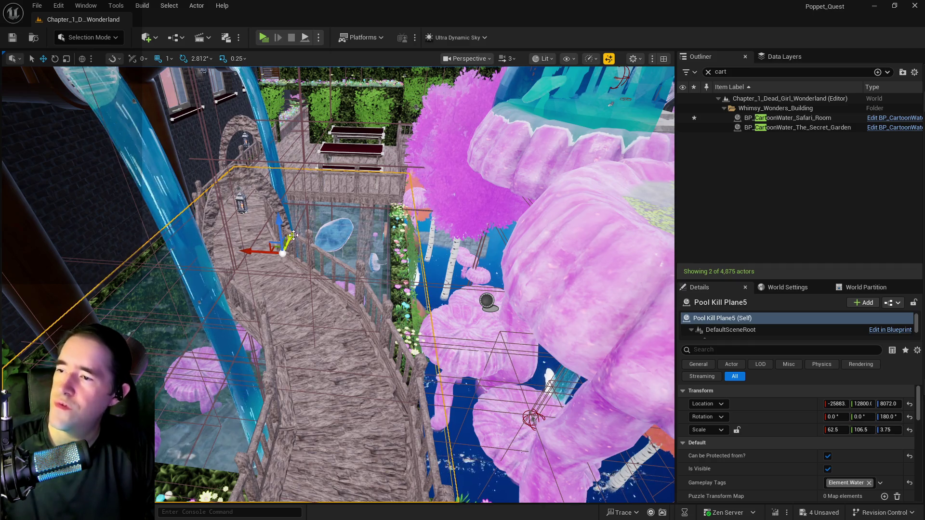
{"action": "left_click_drag", "start_coordinate": [280, 228], "coordinate": [274, 165]}
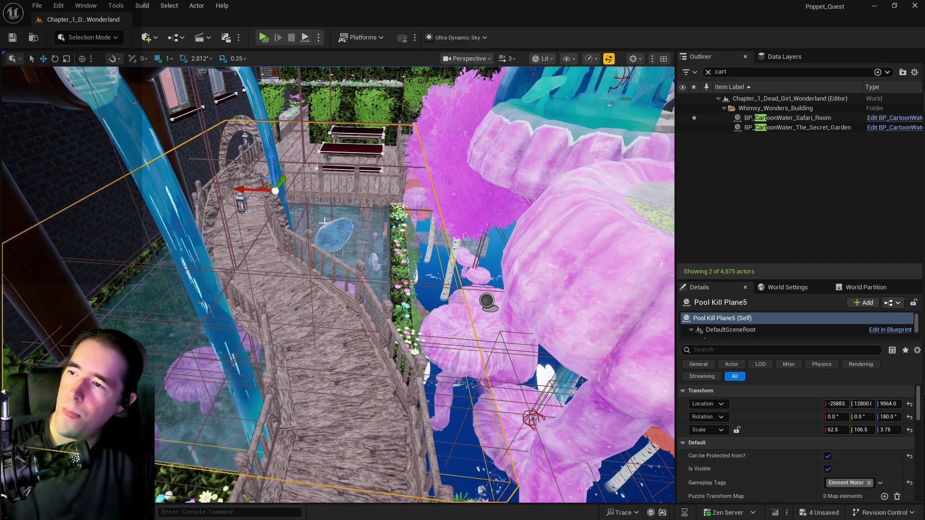
{"action": "key", "text": "e"}
{"action": "key", "text": "ctrl+z"}
{"action": "key", "text": "ctrl+z"}
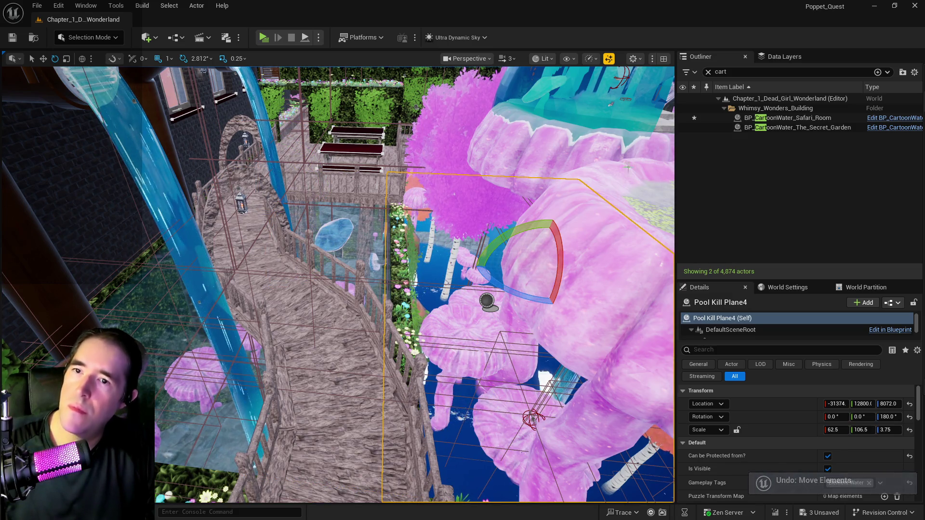
{"action": "left_click", "coordinate": [776, 129]}
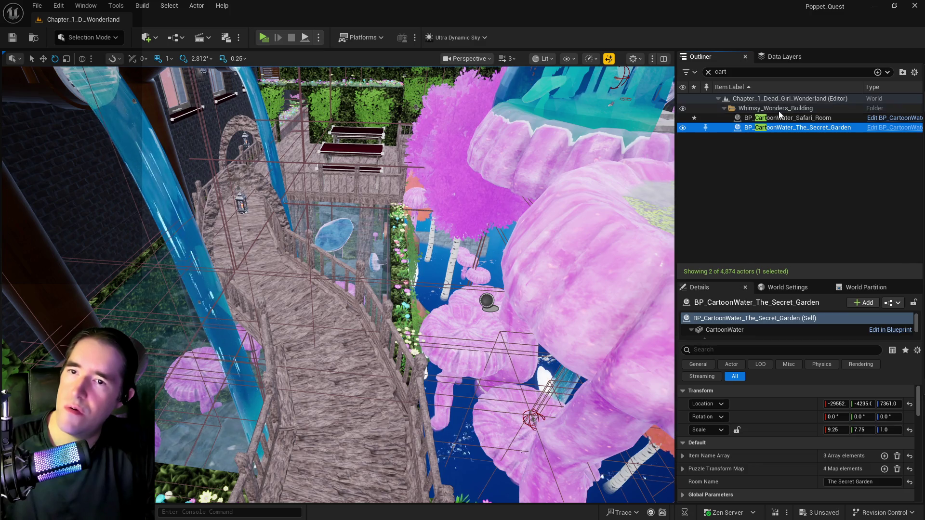
- Duplicate BP_CartoonWater_Safari_Room by Alt-dragging it along X
{"action": "left_click", "coordinate": [778, 111]}
{"action": "double_click", "coordinate": [776, 117]}
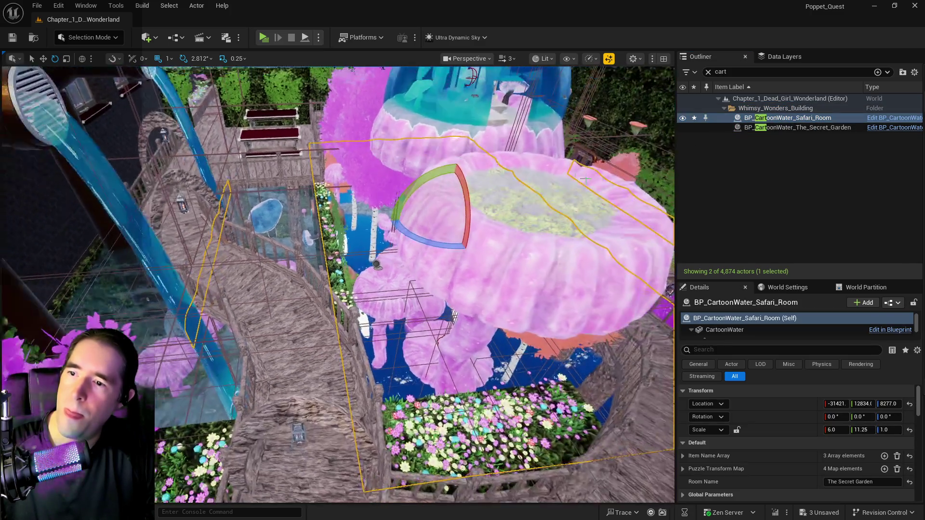
{"action": "key", "text": "w"}
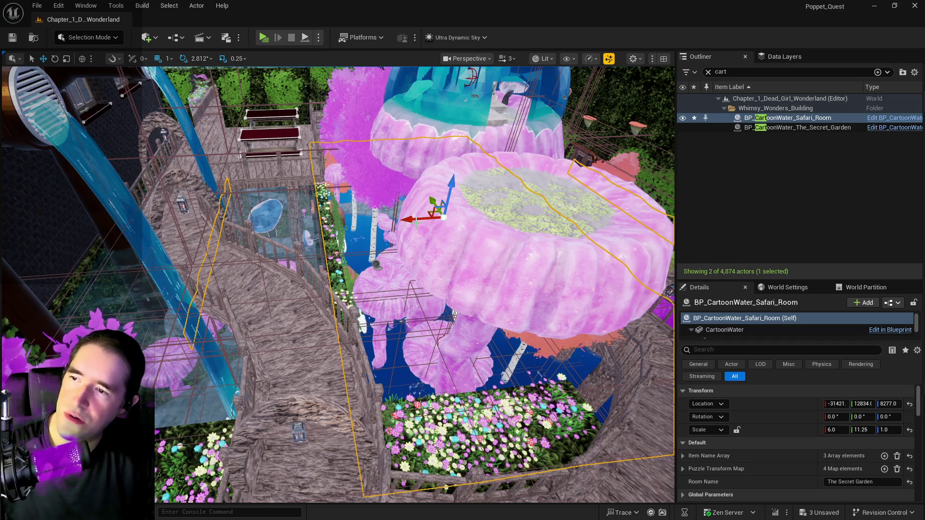
{"action": "mouse_move", "coordinate": [410, 219]}
{"action": "left_mouse_down"}
{"action": "mouse_move", "coordinate": [195, 243]}
{"action": "mouse_move", "coordinate": [206, 243]}
{"action": "left_mouse_up"}
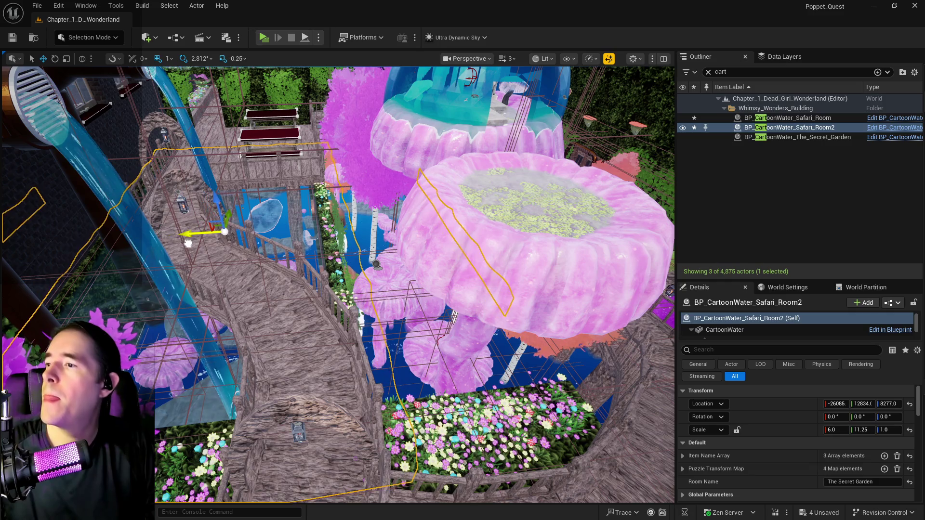
{"action": "key", "text": "f"}
{"action": "scroll", "coordinate": [464, 279], "scroll_direction": "up", "scroll_amount": 5}
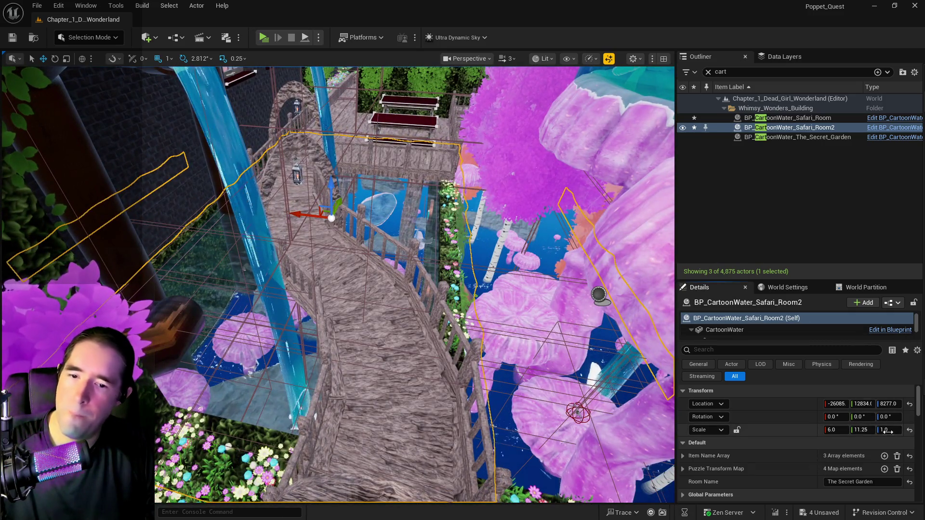
- Set the duplicate water's Scale Z to 10 and raise it to Z 9814
{"action": "left_click", "coordinate": [888, 430]}
{"action": "type", "text": "10"}
{"action": "key", "text": "Return"}
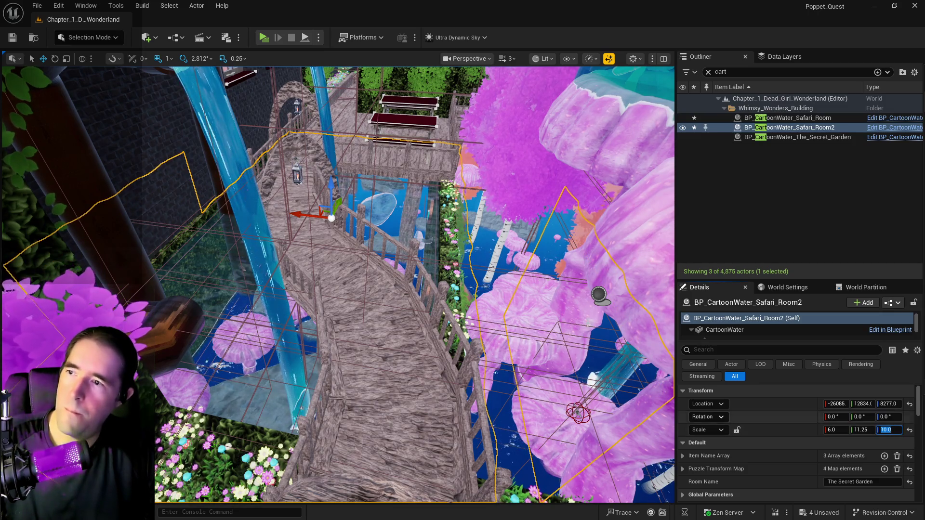
{"action": "mouse_move", "coordinate": [329, 185]}
{"action": "left_mouse_down"}
{"action": "mouse_move", "coordinate": [346, 109]}
{"action": "mouse_move", "coordinate": [350, 151]}
{"action": "mouse_move", "coordinate": [265, 159]}
{"action": "left_mouse_up"}
{"action": "scroll", "coordinate": [351, 150], "scroll_direction": "up", "scroll_amount": 8}
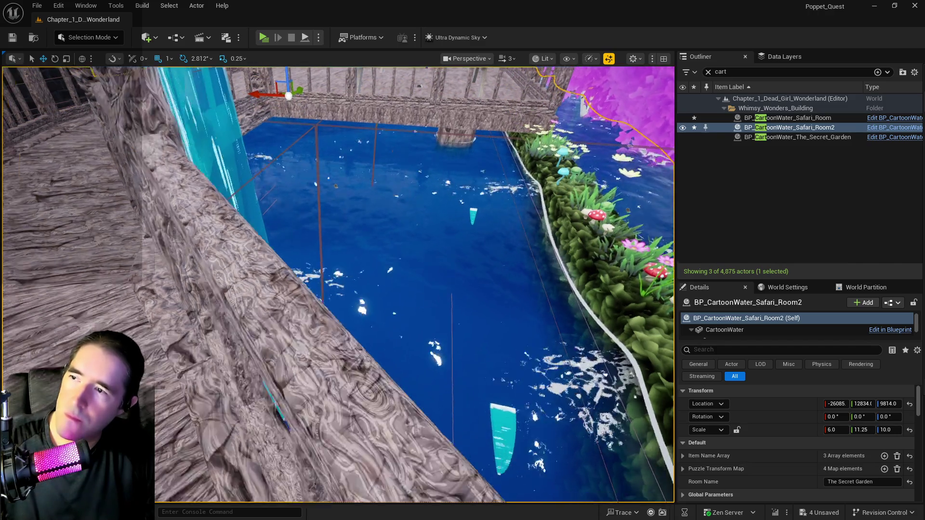
{"action": "mouse_move", "coordinate": [265, 159]}
{"action": "left_mouse_down"}
{"action": "mouse_move", "coordinate": [270, 183]}
{"action": "mouse_move", "coordinate": [289, 174]}
{"action": "mouse_move", "coordinate": [308, 135]}
{"action": "mouse_move", "coordinate": [284, 203]}
{"action": "mouse_move", "coordinate": [289, 212]}
{"action": "mouse_move", "coordinate": [318, 193]}
{"action": "mouse_move", "coordinate": [299, 222]}
{"action": "mouse_move", "coordinate": [316, 215]}
{"action": "mouse_move", "coordinate": [331, 248]}
{"action": "left_mouse_up"}
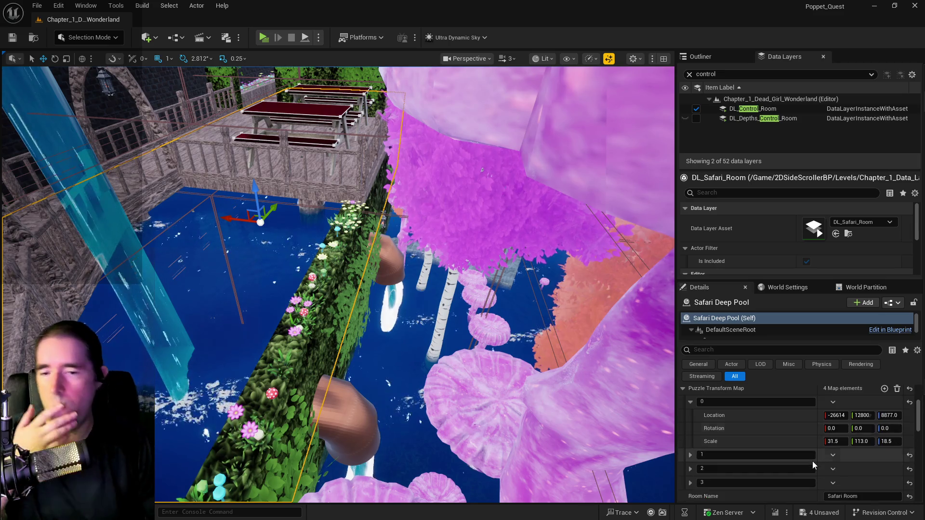
- Copy the Safari Deep Pool's Item Name Array
{"action": "scroll", "coordinate": [813, 464], "scroll_direction": "down", "scroll_amount": 2}
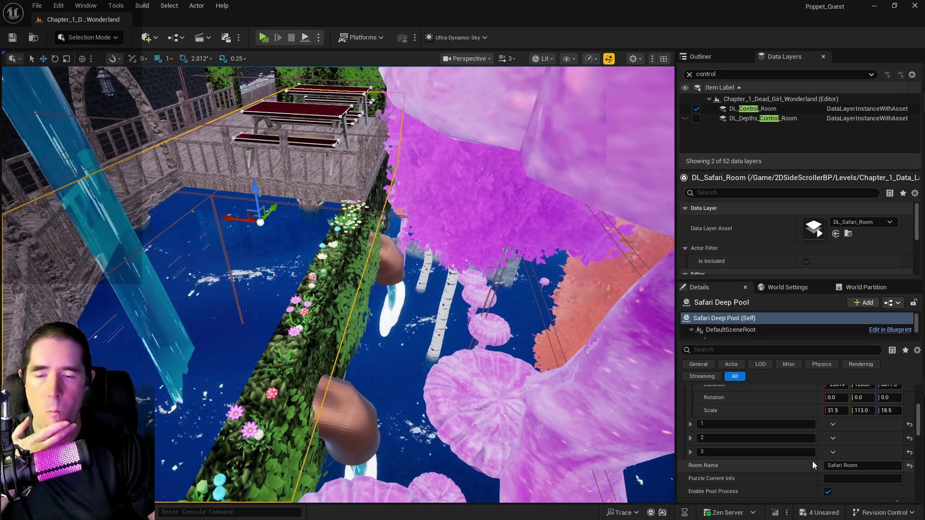
{"action": "scroll", "coordinate": [813, 461], "scroll_direction": "up", "scroll_amount": 4}
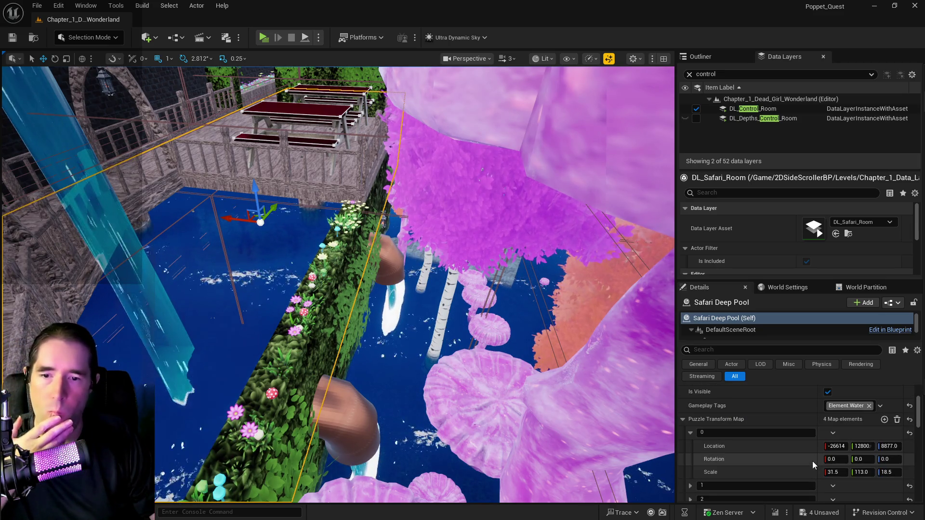
{"action": "left_click", "coordinate": [689, 432]}
{"action": "scroll", "coordinate": [689, 431], "scroll_direction": "down", "scroll_amount": 5}
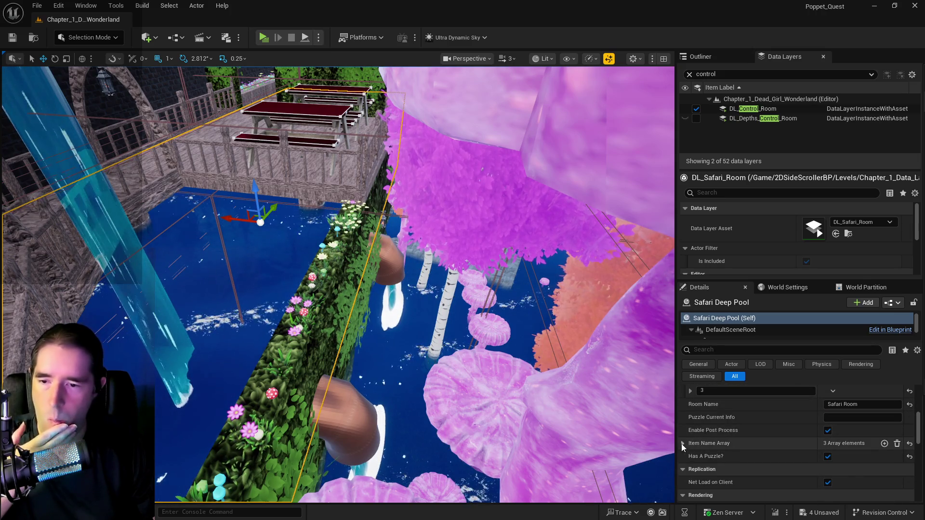
{"action": "left_click", "coordinate": [682, 443]}
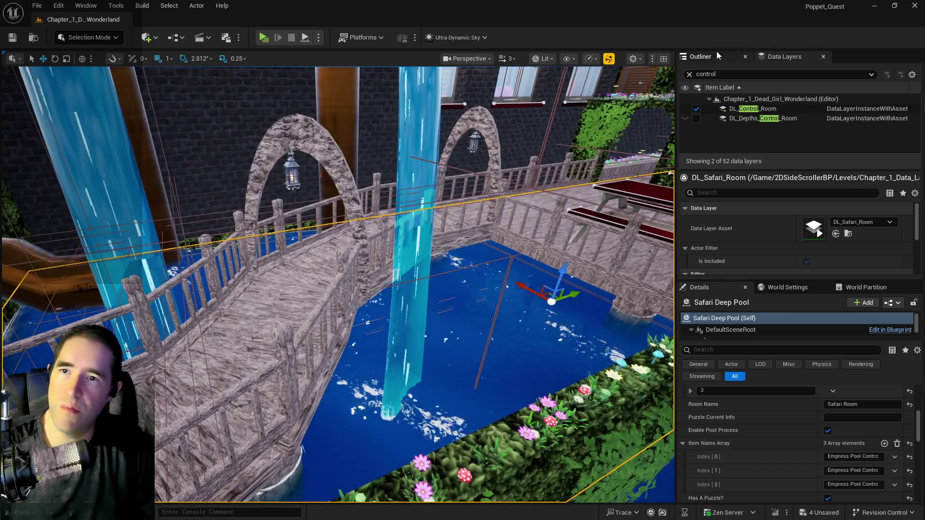
{"action": "left_click", "coordinate": [701, 57]}
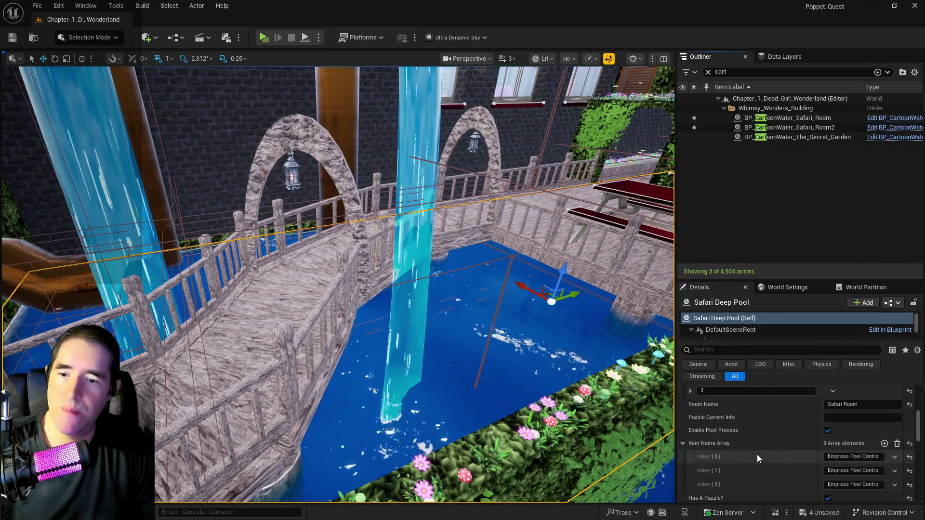
{"action": "right_click", "coordinate": [742, 446]}
{"action": "left_click", "coordinate": [785, 395]}
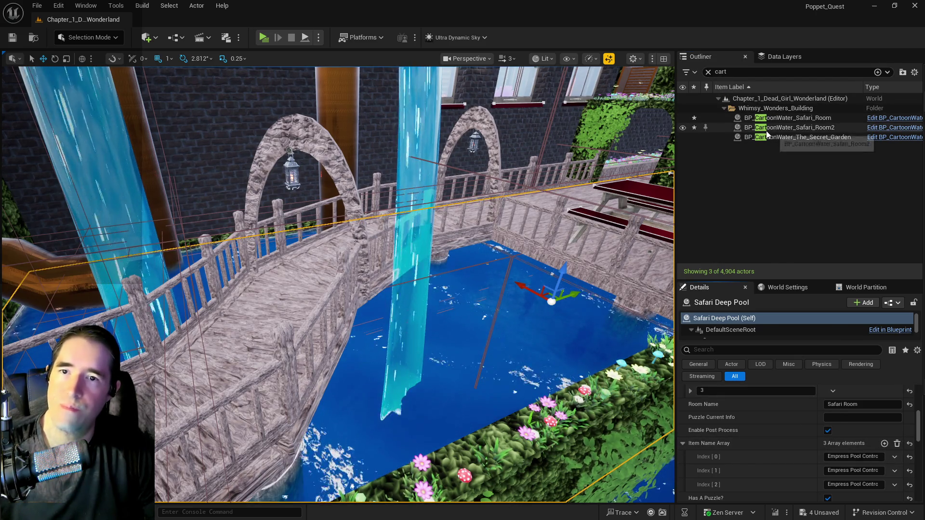
- Rename BP_CartoonWater_Safari_Room2 to BP_CartoonWater_Safari_Room_Empress_Pool
{"action": "left_click", "coordinate": [778, 127]}
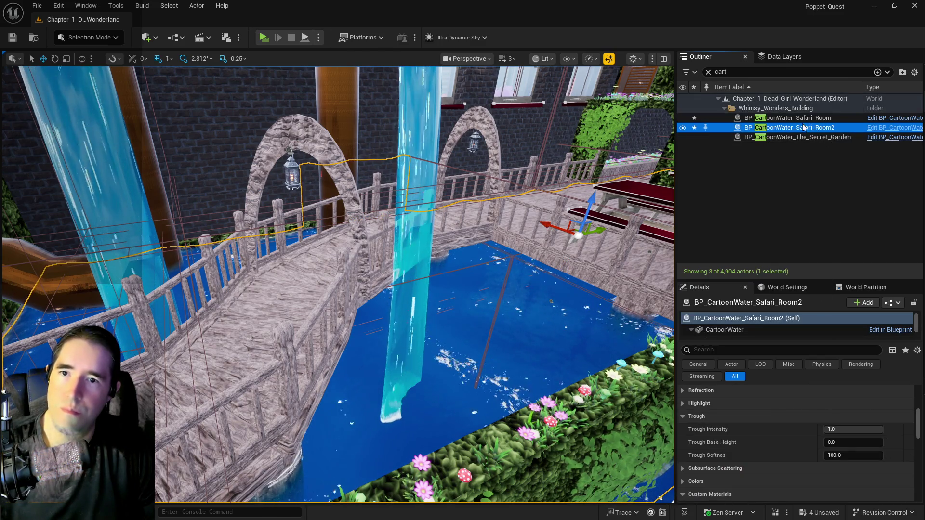
{"action": "left_click", "coordinate": [837, 131]}
{"action": "left_click", "coordinate": [840, 130]}
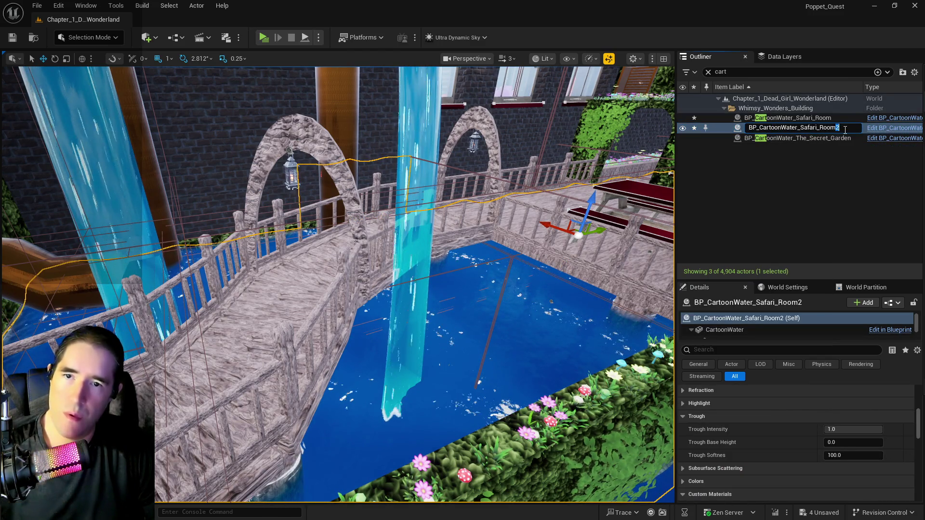
{"action": "key", "text": "BackSpace"}
{"action": "type", "text": "_Empress_Pool"}
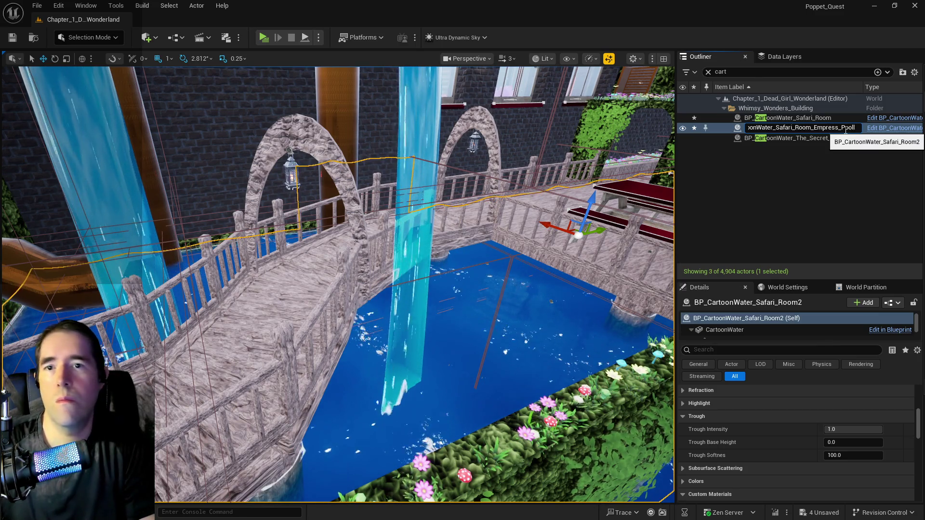
{"action": "key", "text": "Return"}
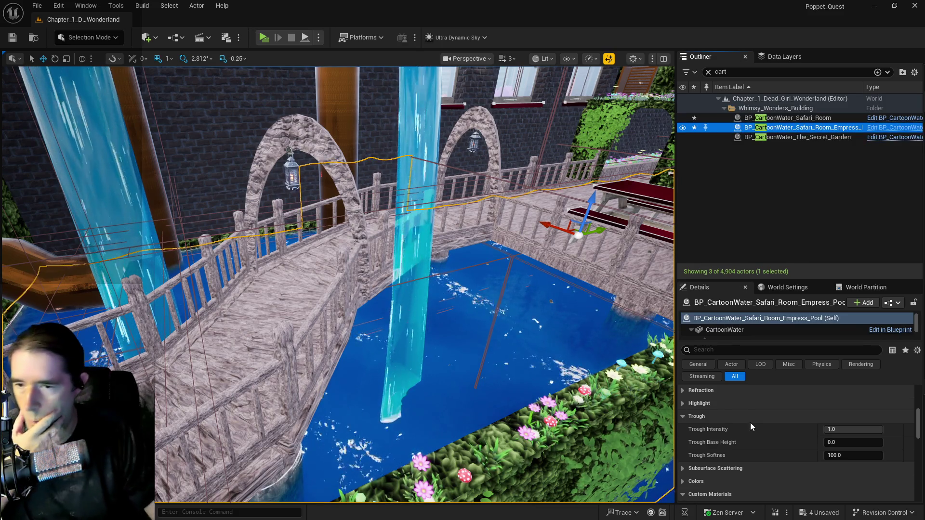
- Paste the Empress Pool Control item names into its Item Name Array and set Room Name to Safari Room
{"action": "scroll", "coordinate": [816, 444], "scroll_direction": "up", "scroll_amount": 5}
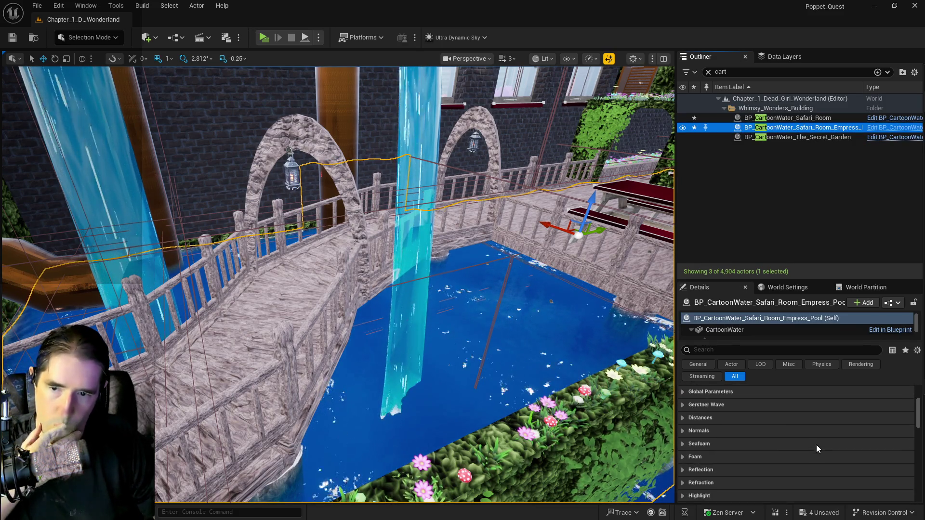
{"action": "scroll", "coordinate": [816, 444], "scroll_direction": "up", "scroll_amount": 4}
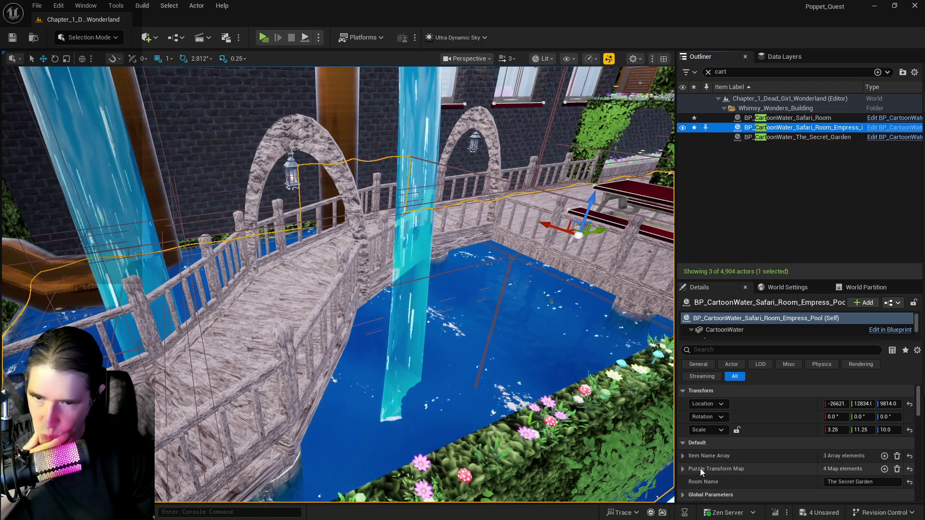
{"action": "left_click", "coordinate": [683, 457]}
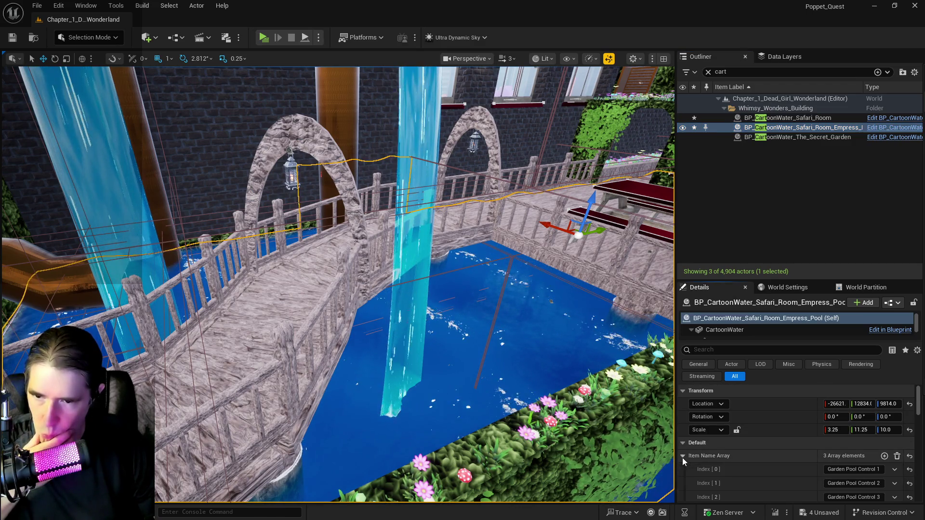
{"action": "right_click", "coordinate": [739, 455]}
{"action": "left_click", "coordinate": [770, 416]}
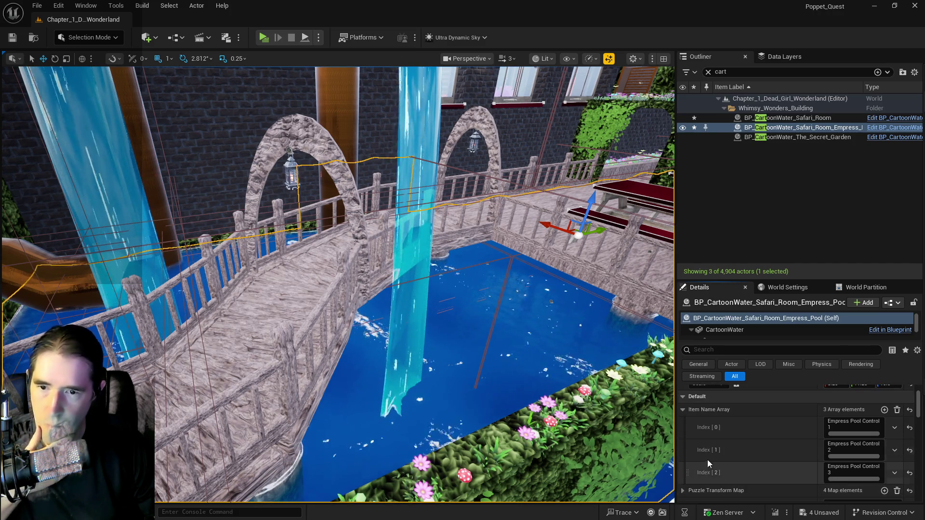
{"action": "left_click", "coordinate": [681, 411]}
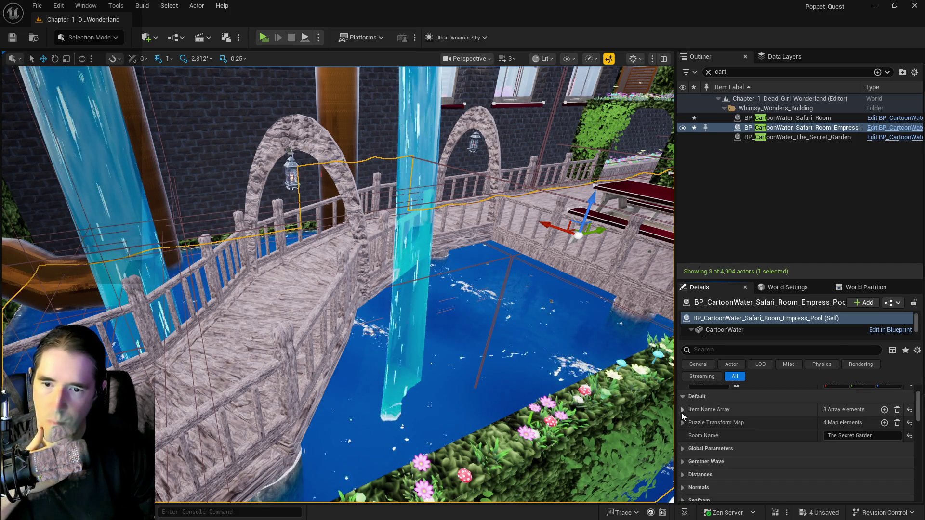
{"action": "left_click", "coordinate": [887, 436]}
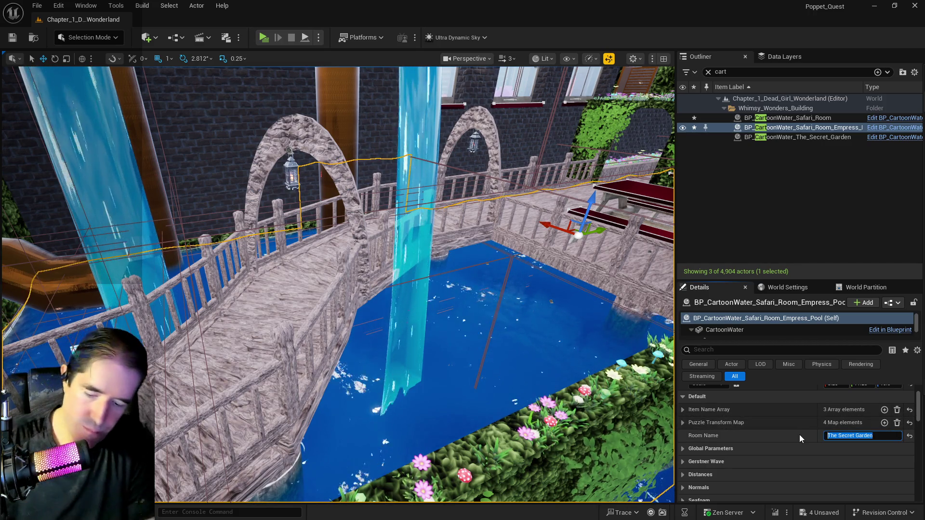
{"action": "type", "text": "Safari Room"}
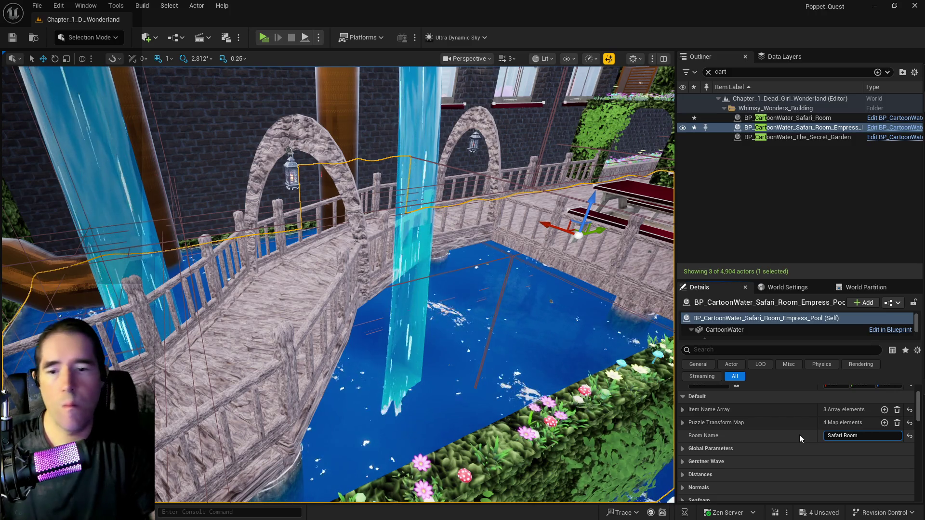
{"action": "key", "text": "Return"}
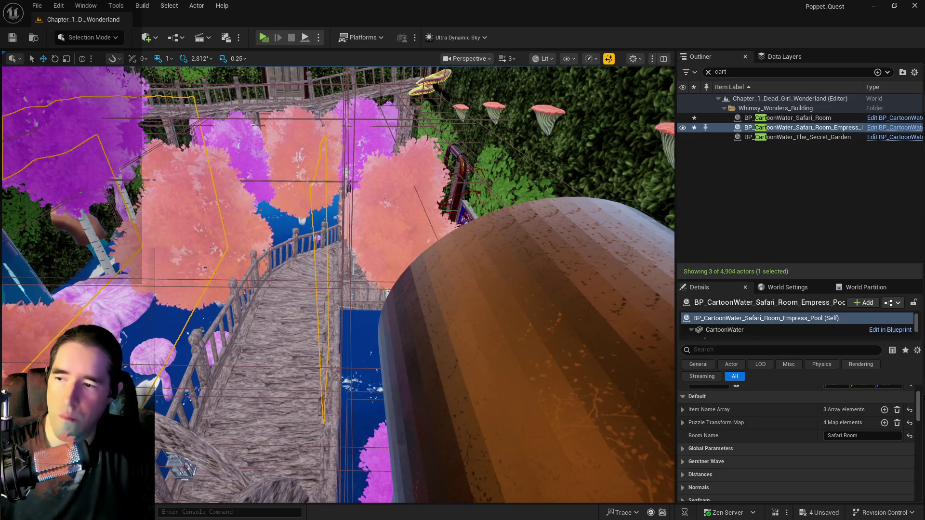
{"action": "left_click", "coordinate": [272, 251]}
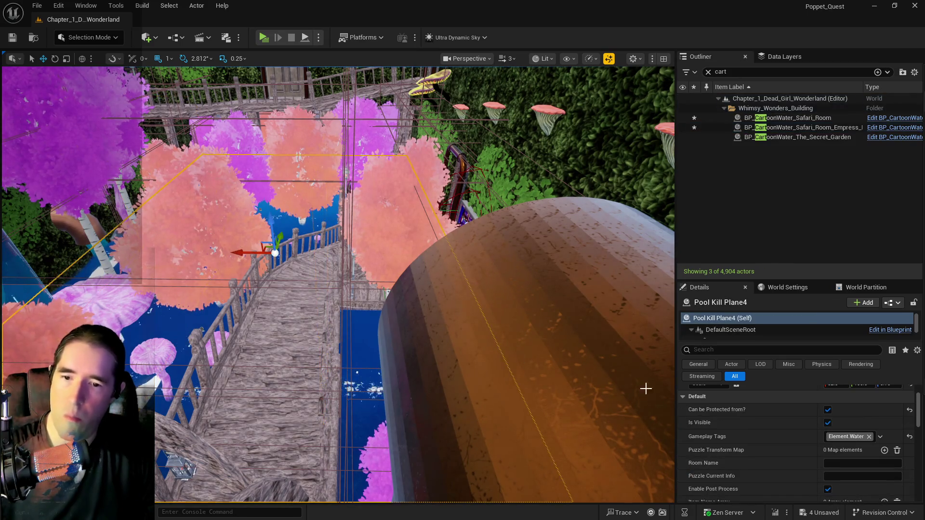
{"action": "scroll", "coordinate": [868, 438], "scroll_direction": "down", "scroll_amount": 5}
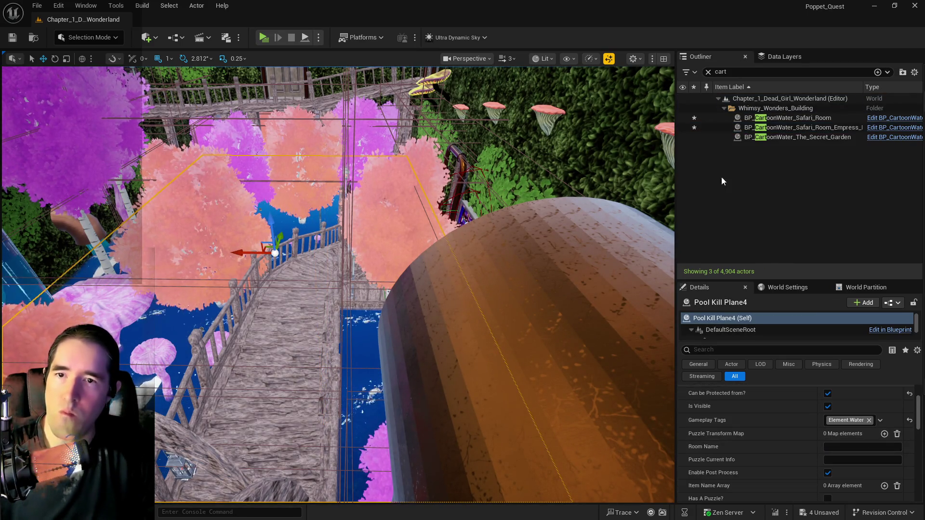
- Set BP_CartoonWater_Safari_Room's Room Name to Safari Room
{"action": "left_click", "coordinate": [793, 128]}
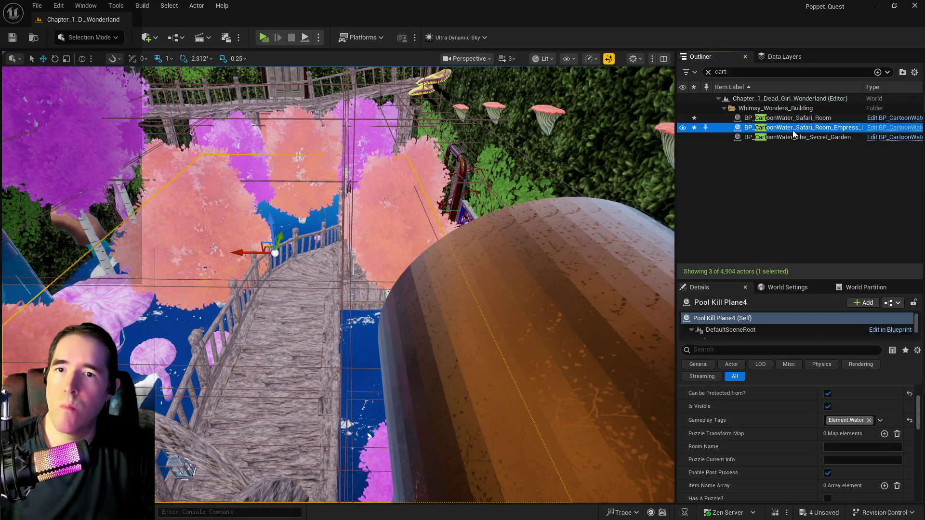
{"action": "left_click", "coordinate": [838, 130]}
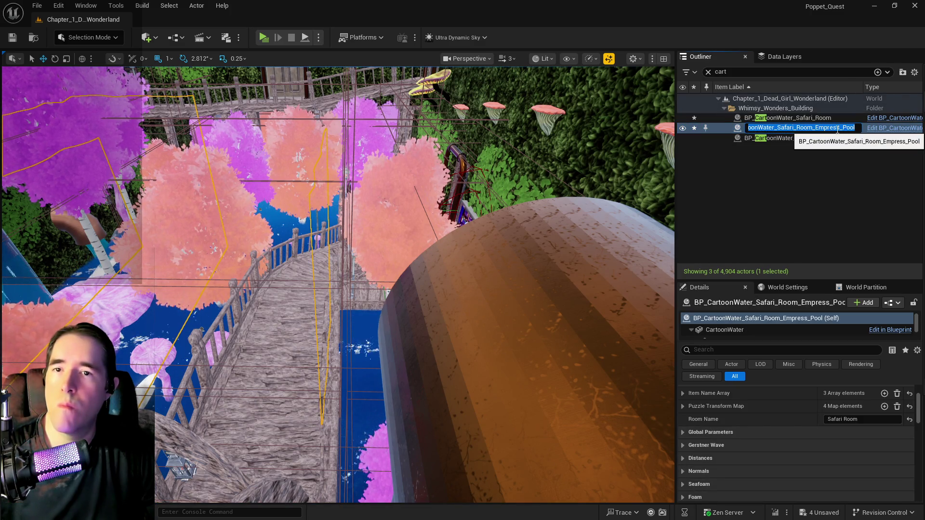
{"action": "left_click", "coordinate": [807, 119]}
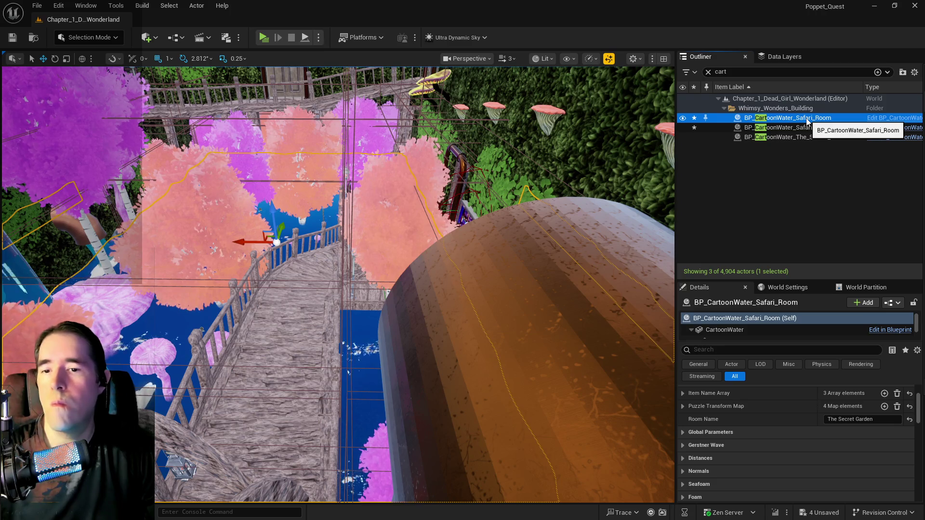
{"action": "left_click", "coordinate": [882, 421]}
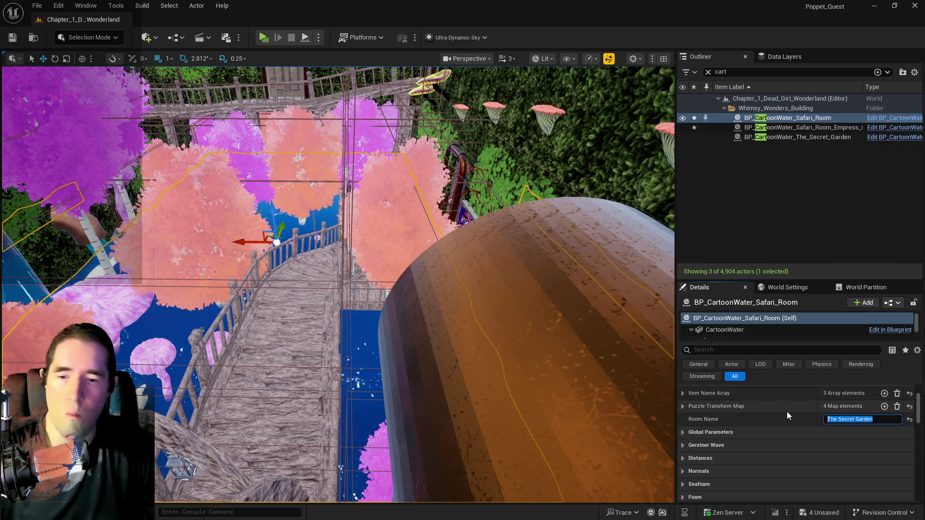
{"action": "type", "text": "Safari Room"}
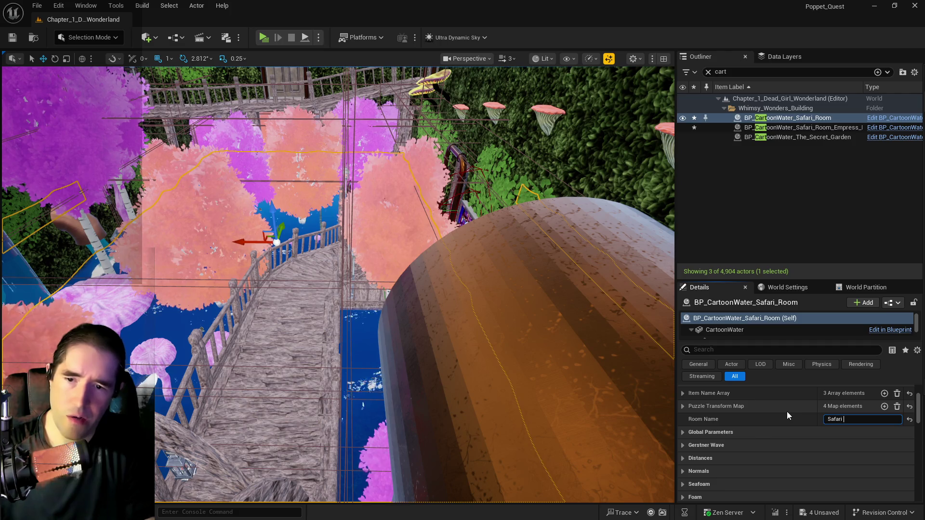
- Empty its Item Name Array, Puzzle Transform Map and Tags, then save the level
{"action": "left_click", "coordinate": [897, 406]}
{"action": "left_click", "coordinate": [896, 393]}
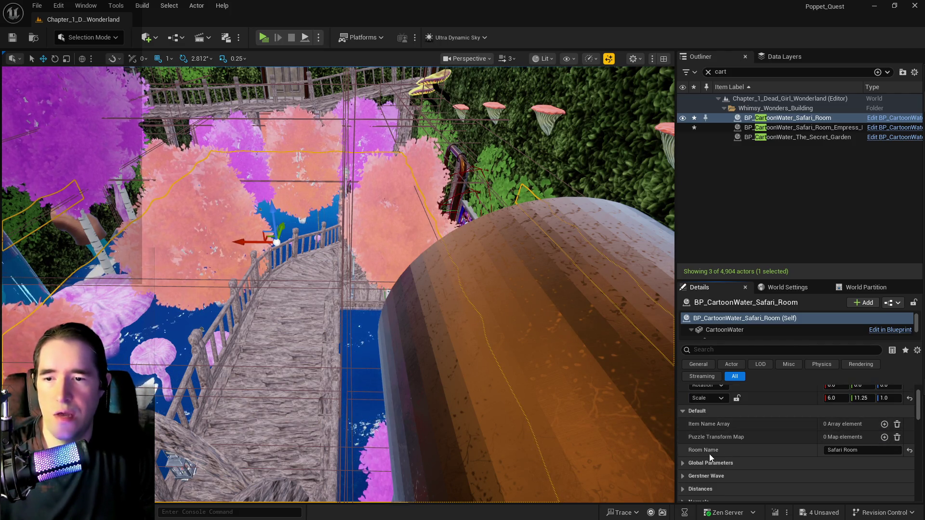
{"action": "scroll", "coordinate": [710, 454], "scroll_direction": "down", "scroll_amount": 2}
{"action": "scroll", "coordinate": [690, 459], "scroll_direction": "down", "scroll_amount": 5}
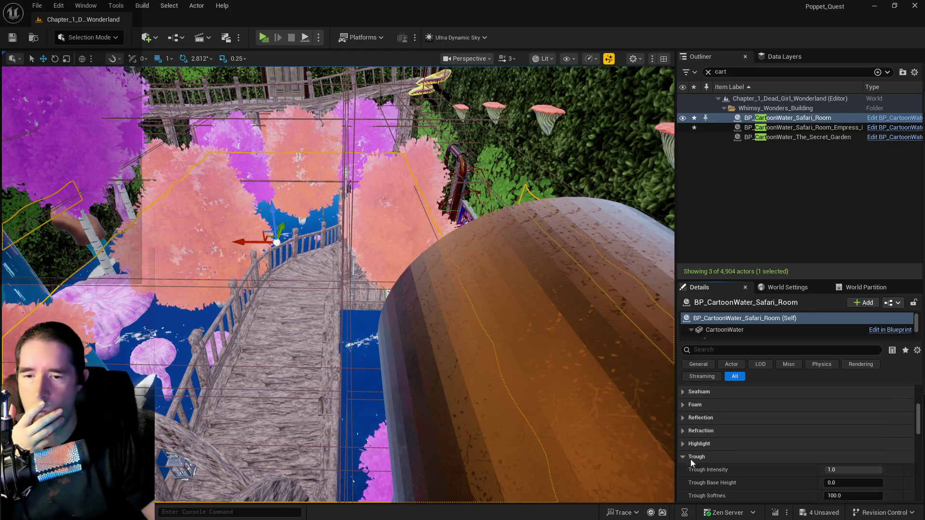
{"action": "scroll", "coordinate": [690, 458], "scroll_direction": "up", "scroll_amount": 4}
{"action": "left_click", "coordinate": [706, 351]}
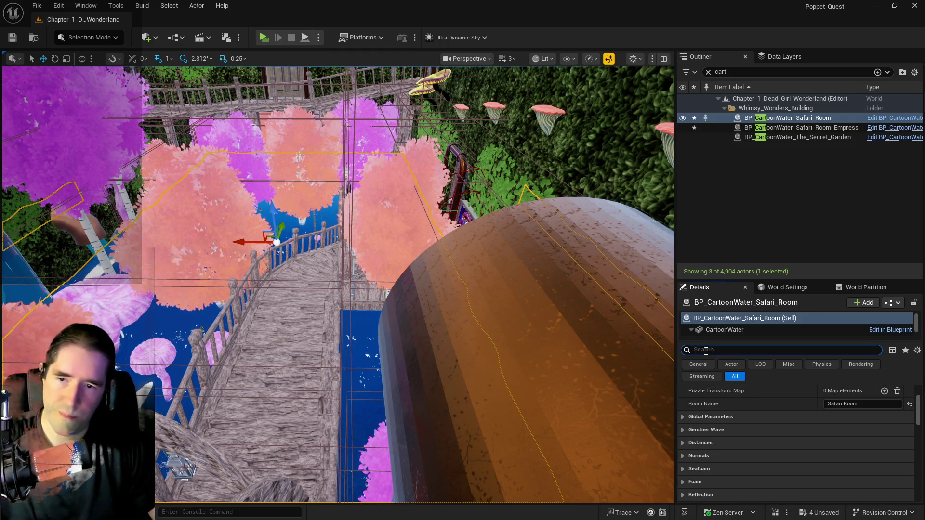
{"action": "type", "text": "puzz"}
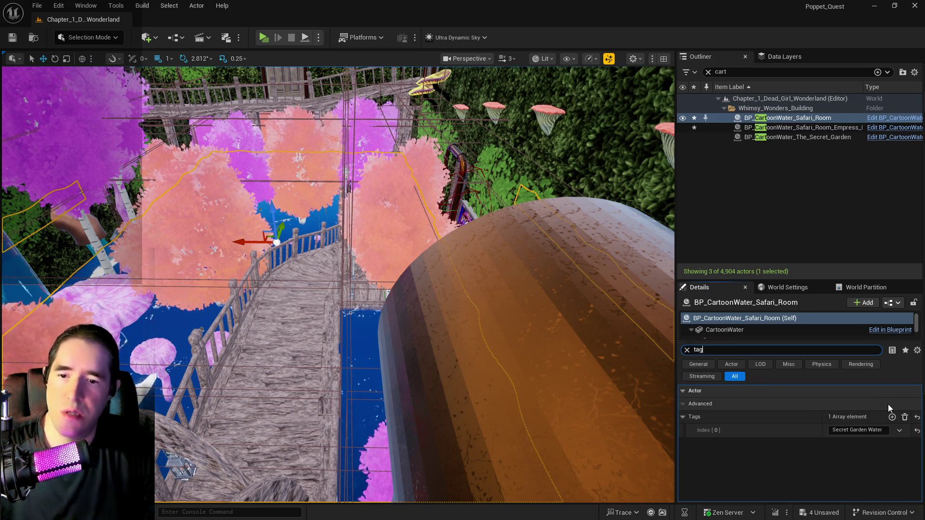
{"action": "left_click", "coordinate": [905, 417]}
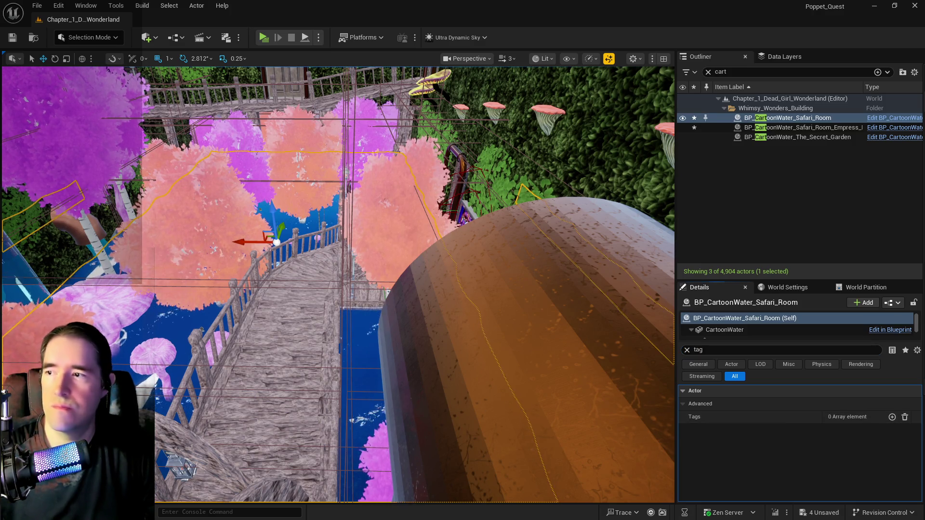
{"action": "key", "text": "ctrl+s"}
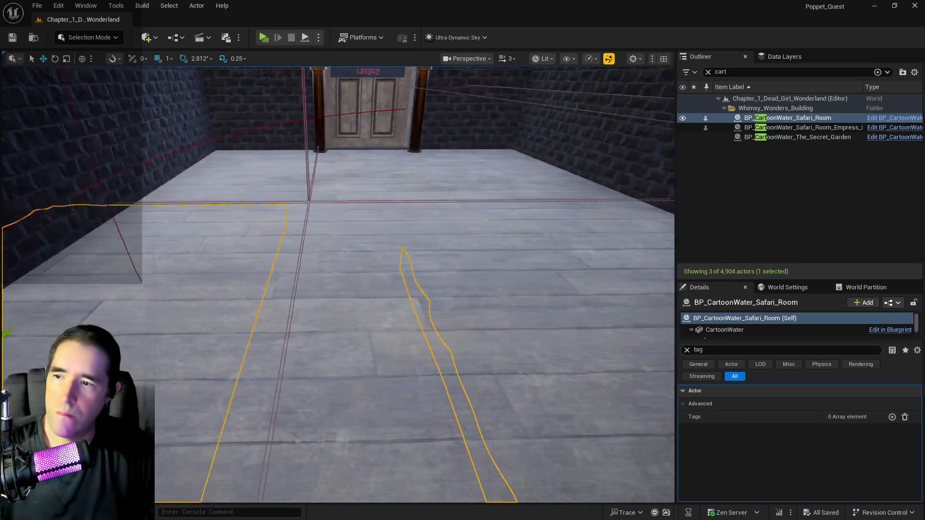
- Nudge the mossy stone cylinder slightly along one axis and save the level
{"action": "key", "text": "s"}
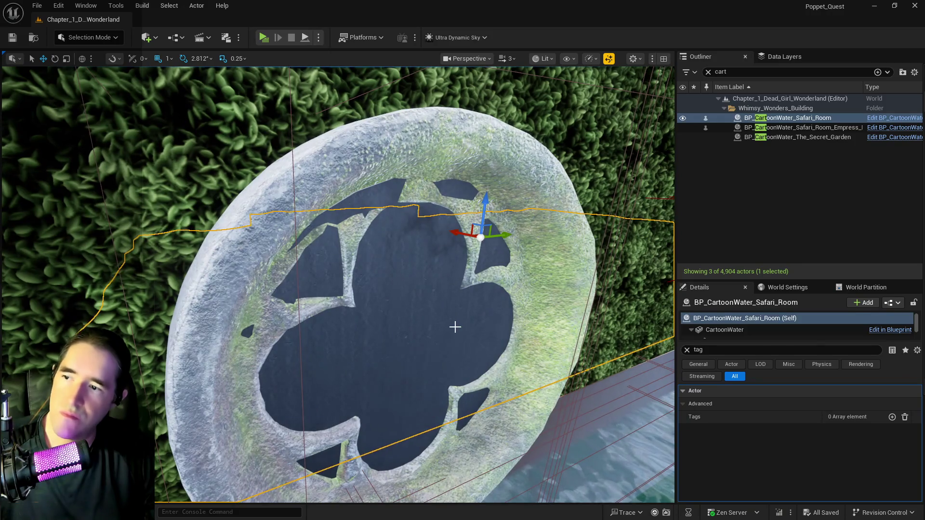
{"action": "left_click", "coordinate": [455, 328]}
{"action": "key", "text": "f"}
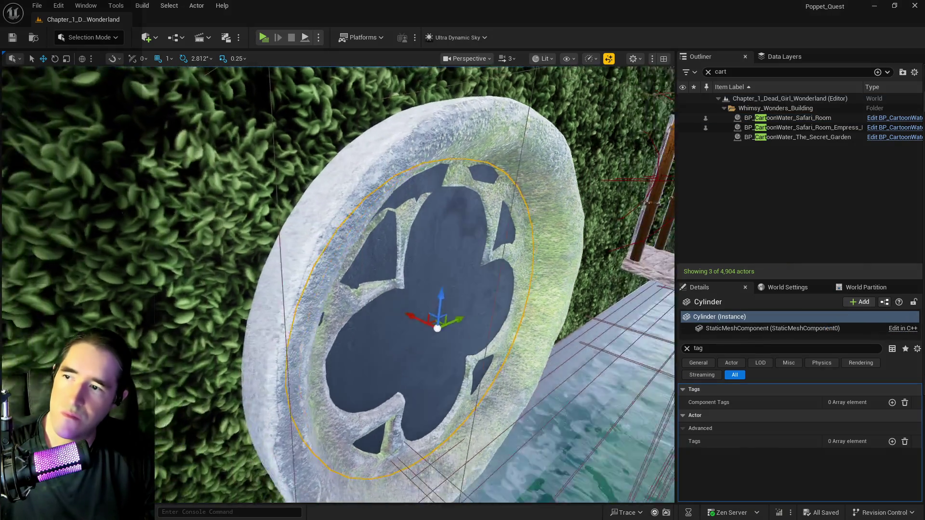
{"action": "left_click_drag", "start_coordinate": [436, 312], "coordinate": [434, 309]}
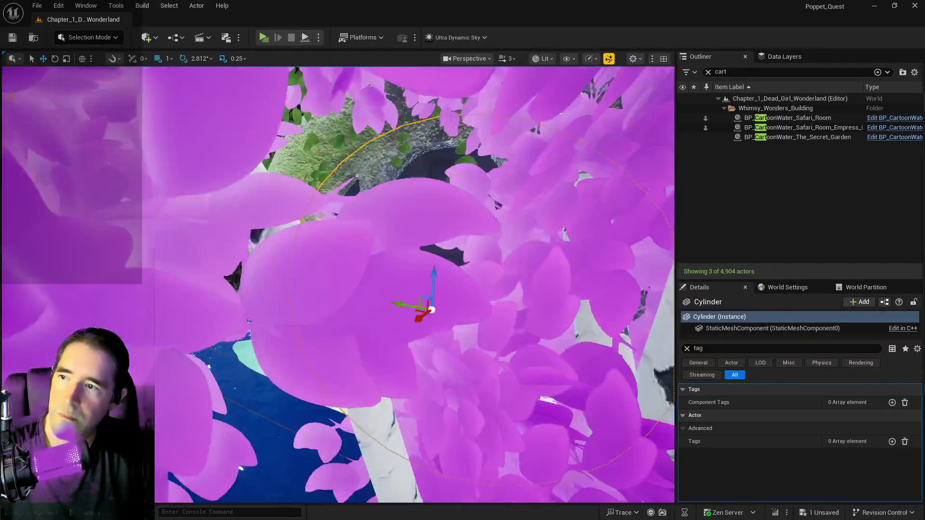
{"action": "left_click_drag", "start_coordinate": [432, 309], "coordinate": [432, 289]}
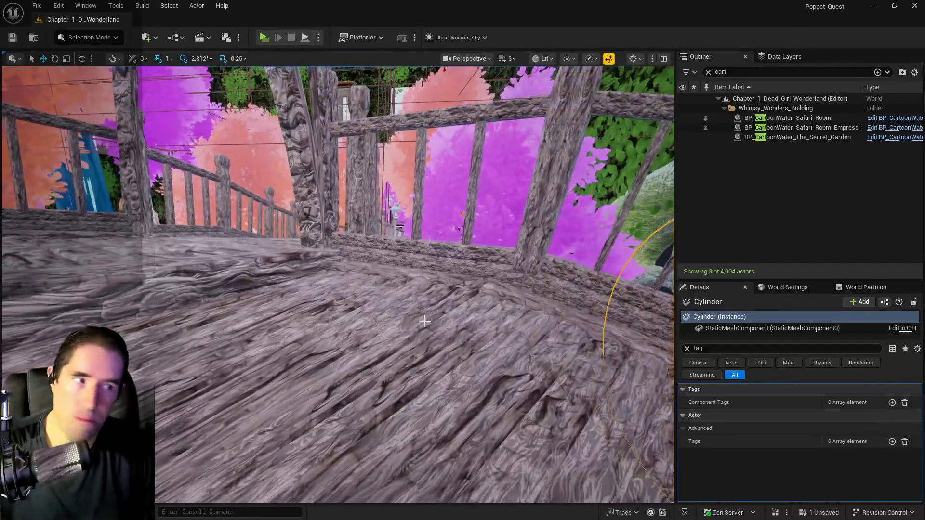
{"action": "key", "text": "ctrl+s"}
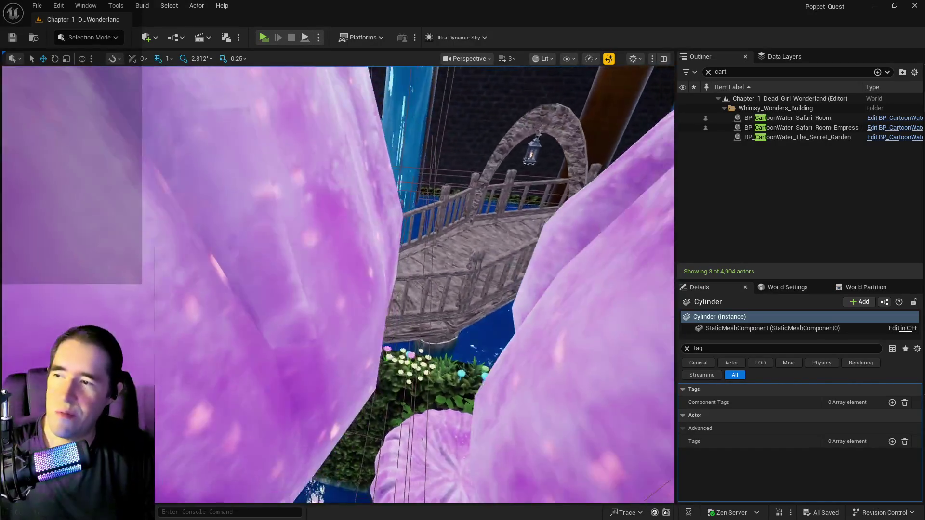
{"action": "left_click_drag", "start_coordinate": [414, 284], "coordinate": [410, 321]}
{"action": "left_click", "coordinate": [463, 299]}
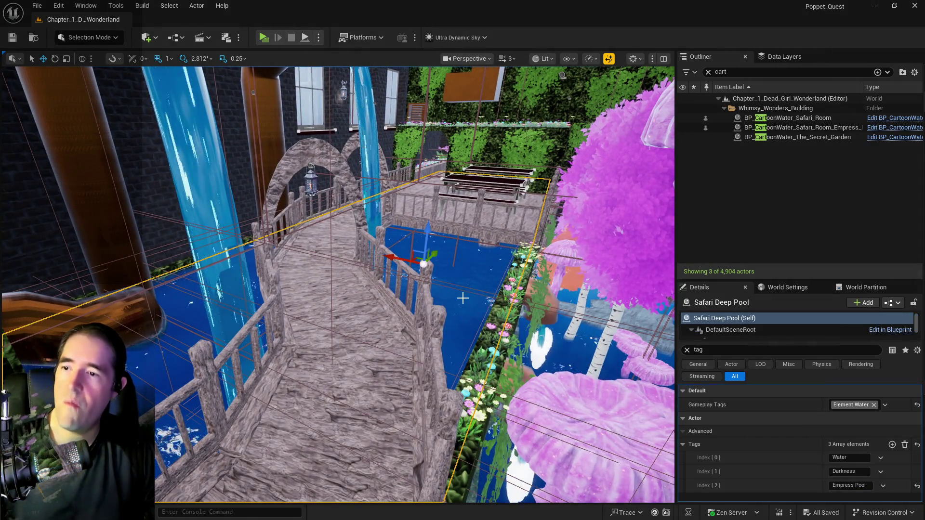
- Clear the Outliner and Details search filters while viewing the Safari Deep Pool
{"action": "left_click_drag", "start_coordinate": [462, 300], "coordinate": [457, 229]}
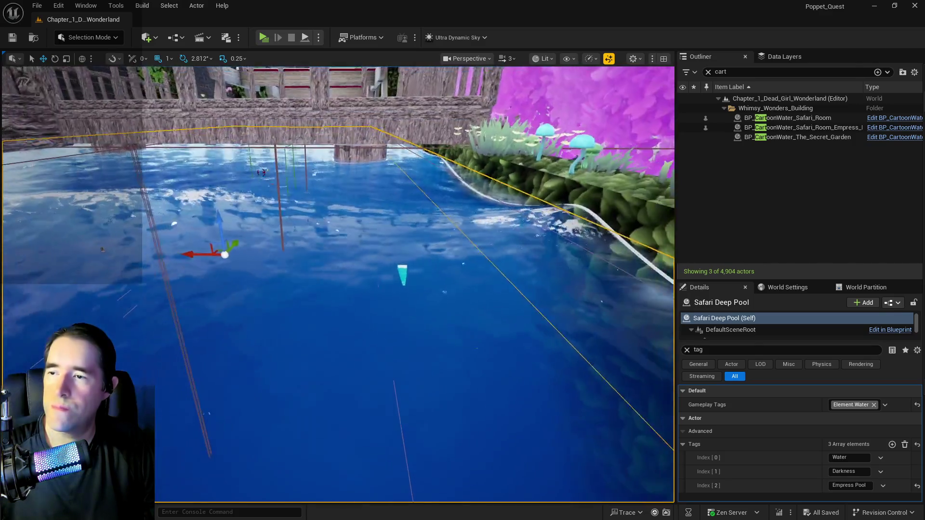
{"action": "left_click_drag", "start_coordinate": [386, 308], "coordinate": [387, 299]}
{"action": "left_click_drag", "start_coordinate": [592, 193], "coordinate": [593, 188]}
{"action": "scroll", "coordinate": [352, 215], "scroll_direction": "down", "scroll_amount": 5}
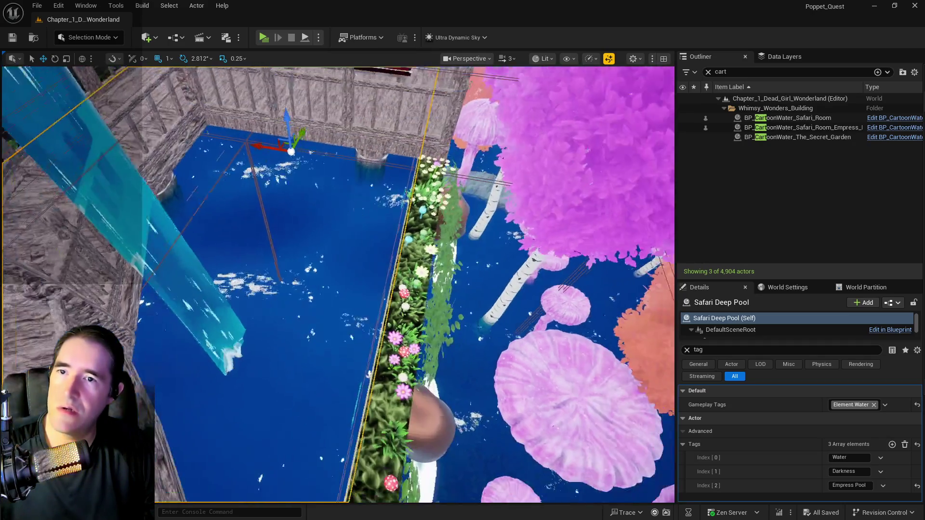
{"action": "left_click", "coordinate": [708, 71]}
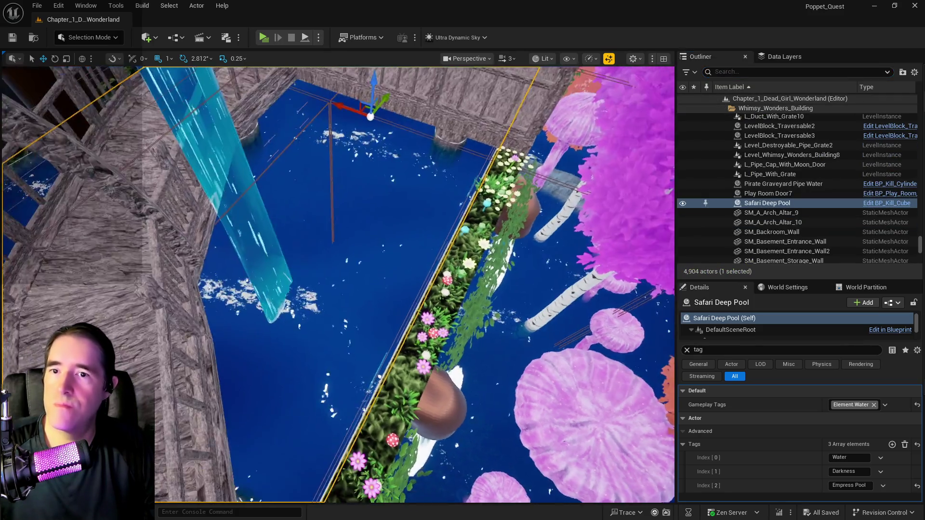
{"action": "left_click_drag", "start_coordinate": [593, 188], "coordinate": [593, 185]}
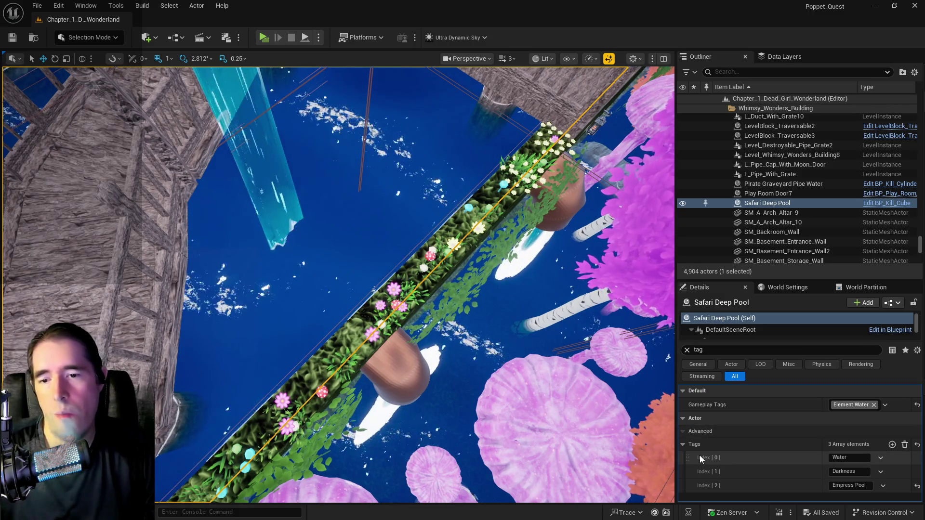
{"action": "left_click", "coordinate": [683, 445]}
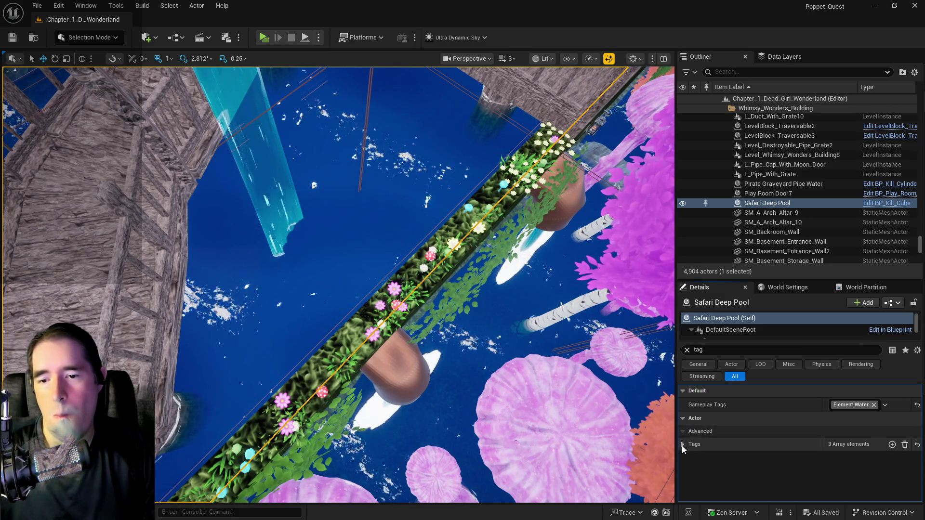
{"action": "left_click", "coordinate": [688, 350]}
- Copy the Safari Deep Pool's Puzzle Transform Map and filter the actor list to 'cart'
{"action": "scroll", "coordinate": [768, 479], "scroll_direction": "down", "scroll_amount": 2}
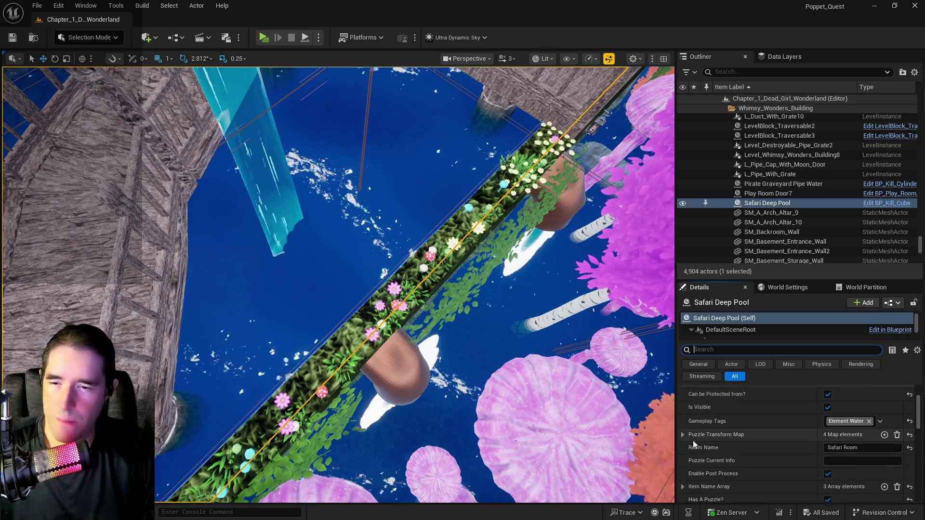
{"action": "scroll", "coordinate": [694, 440], "scroll_direction": "down", "scroll_amount": 2}
{"action": "left_click", "coordinate": [683, 389]}
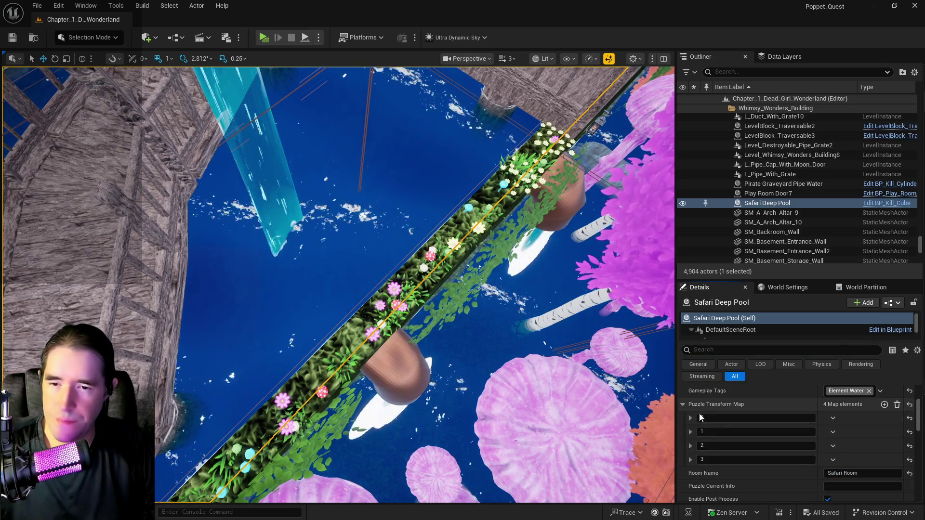
{"action": "right_click", "coordinate": [727, 389]}
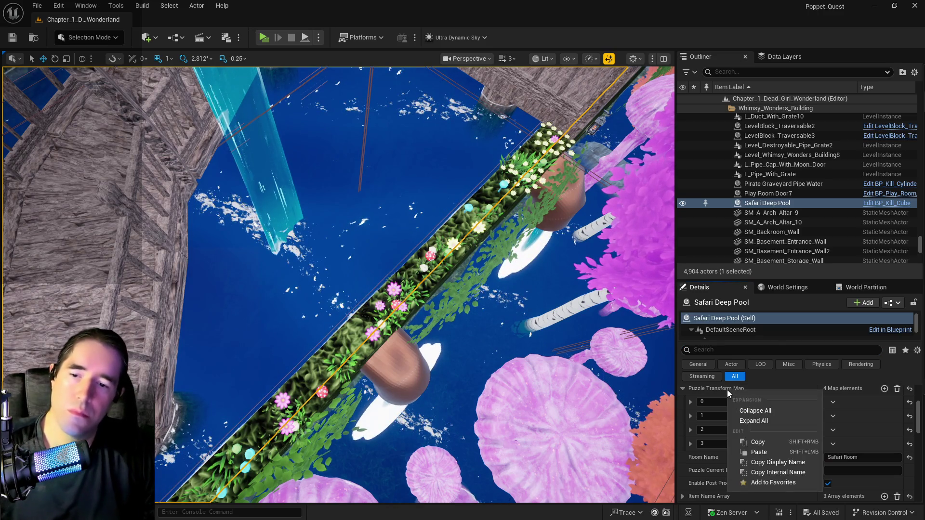
{"action": "left_click", "coordinate": [748, 442]}
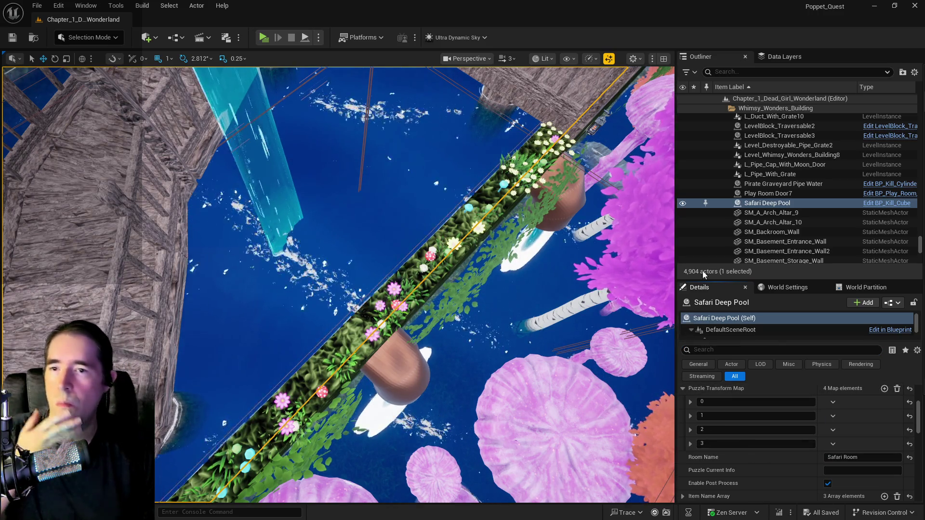
{"action": "left_click", "coordinate": [806, 73]}
{"action": "type", "text": "cart"}
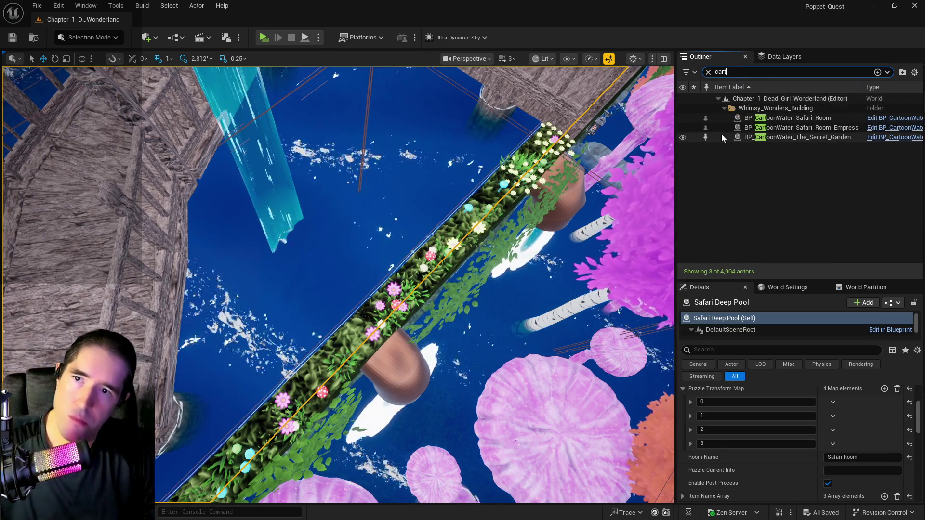
- Check the Empress Pool and Safari Room water actors, then select the Safari Deep Pool
{"action": "left_click", "coordinate": [812, 126]}
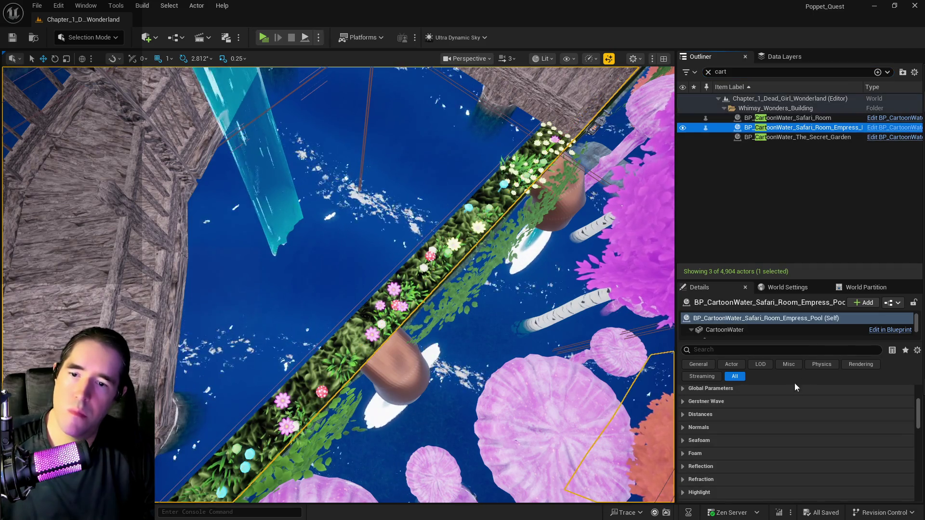
{"action": "scroll", "coordinate": [724, 443], "scroll_direction": "up", "scroll_amount": 5}
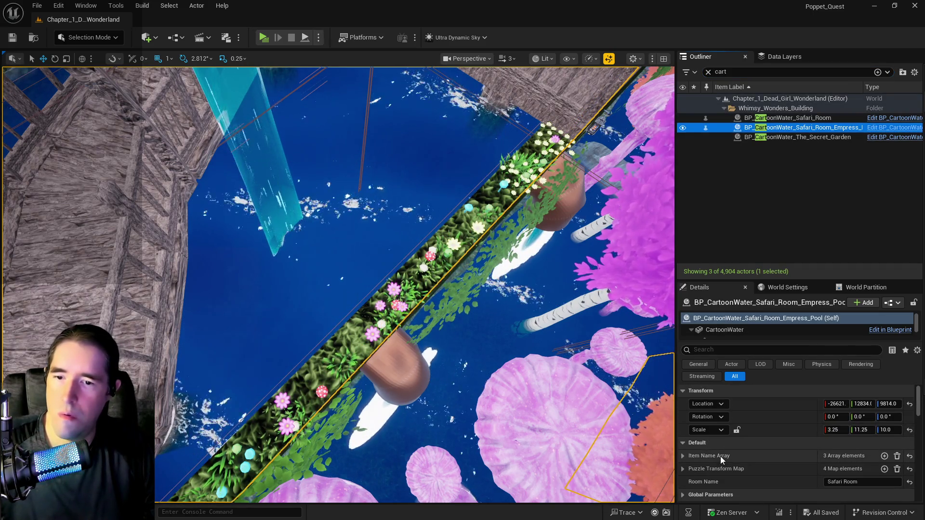
{"action": "left_click", "coordinate": [750, 120]}
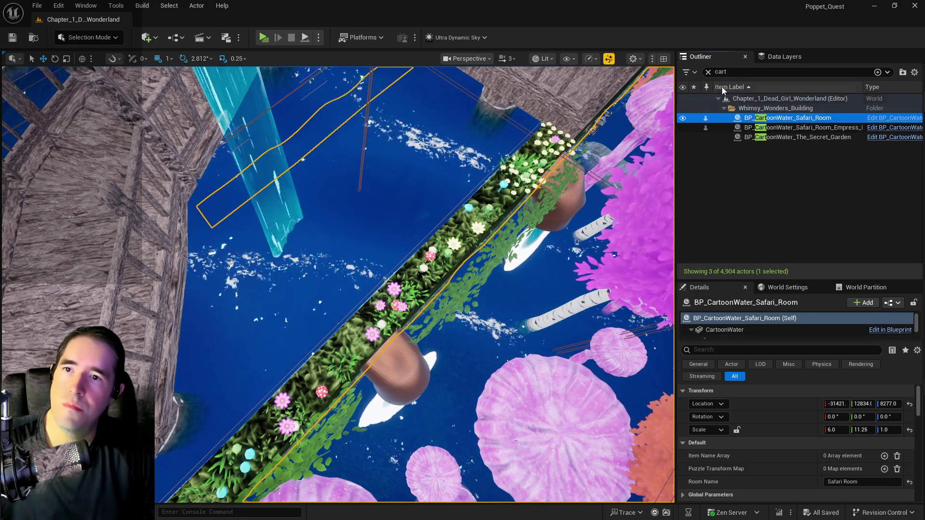
{"action": "key", "text": "Down"}
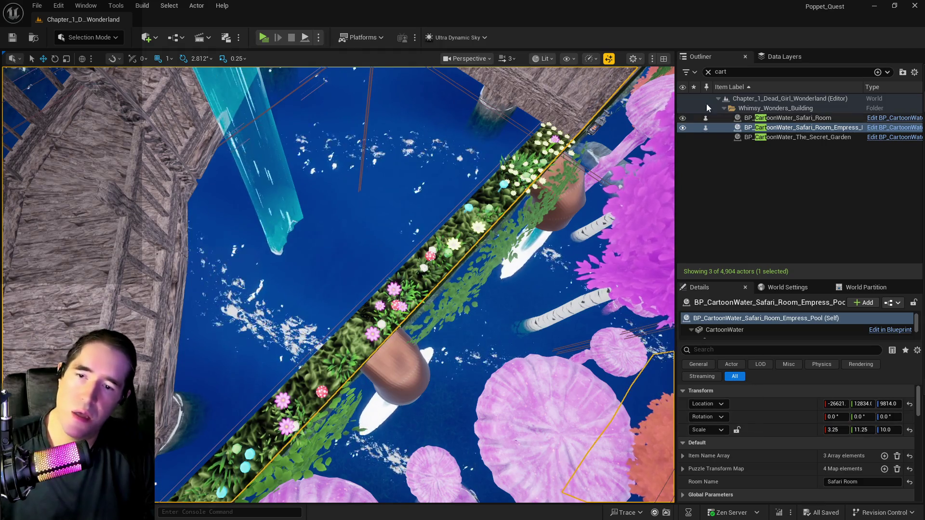
{"action": "scroll", "coordinate": [773, 438], "scroll_direction": "down", "scroll_amount": 2}
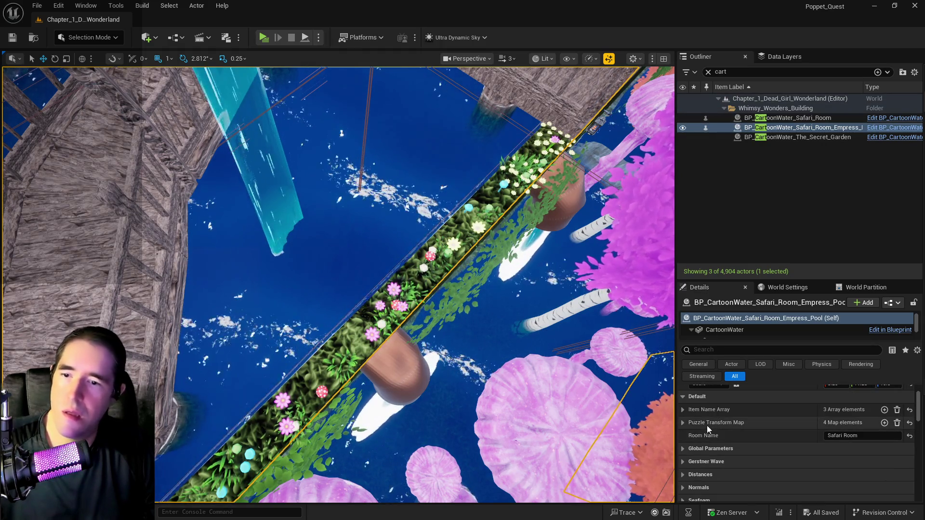
{"action": "left_click", "coordinate": [420, 210]}
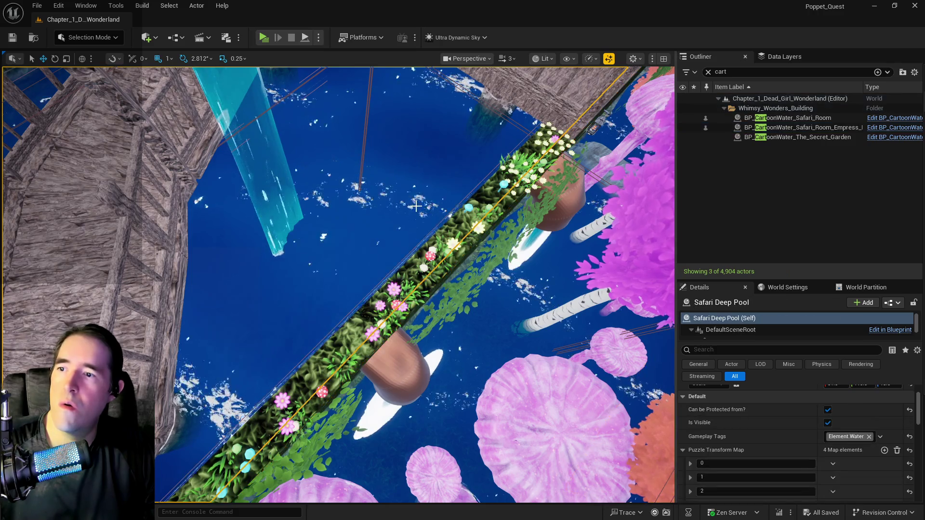
- Copy Puzzle Transform Map entry 1 (location −26614, 12800, 8644; scale 31.5 × 113 × 18.5)
{"action": "scroll", "coordinate": [791, 457], "scroll_direction": "down", "scroll_amount": 2}
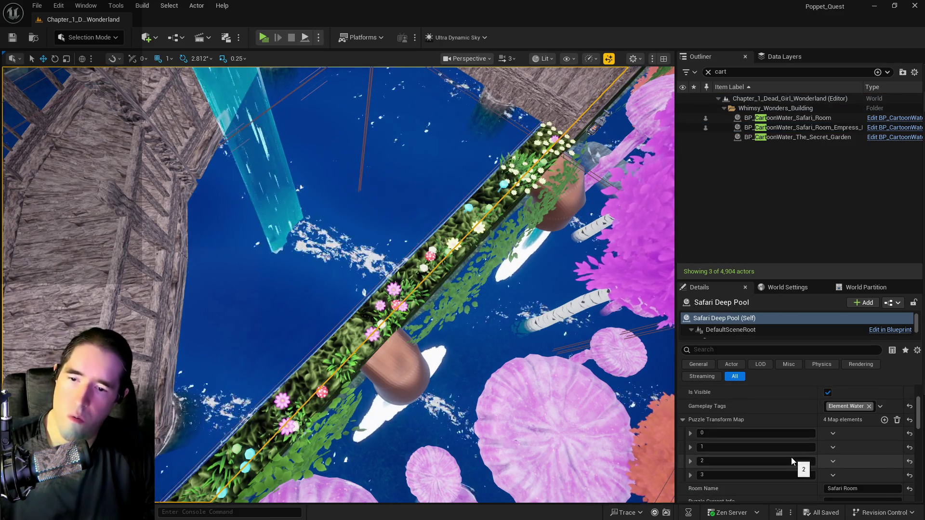
{"action": "left_click", "coordinate": [690, 431]}
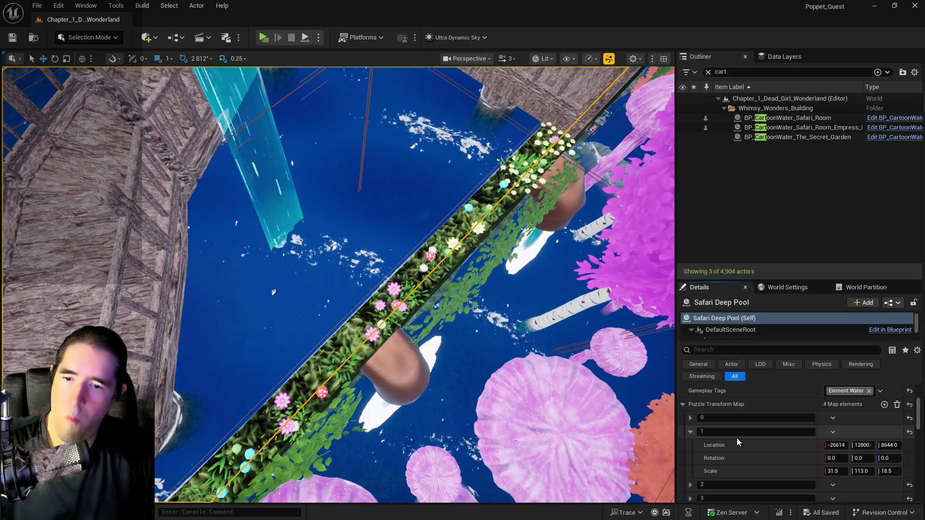
{"action": "right_click", "coordinate": [842, 436]}
{"action": "left_click", "coordinate": [885, 388]}
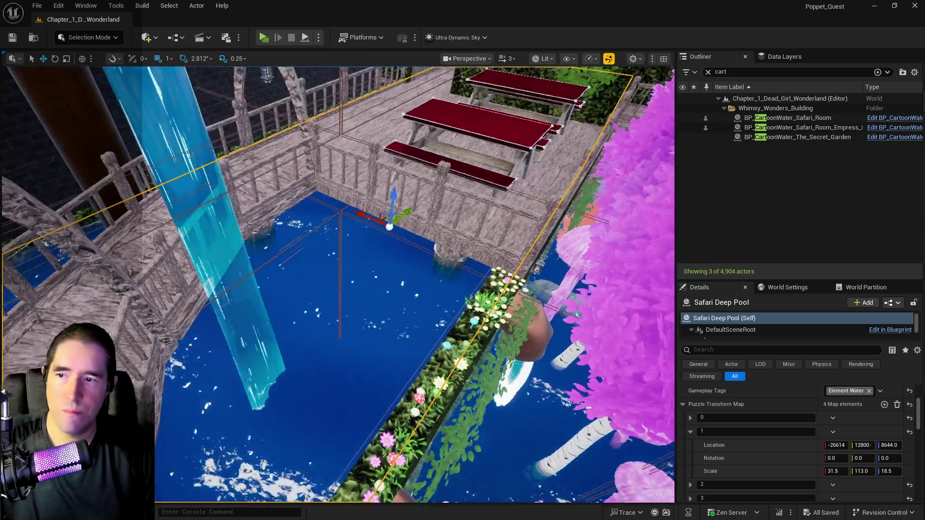
{"action": "key", "text": "w"}
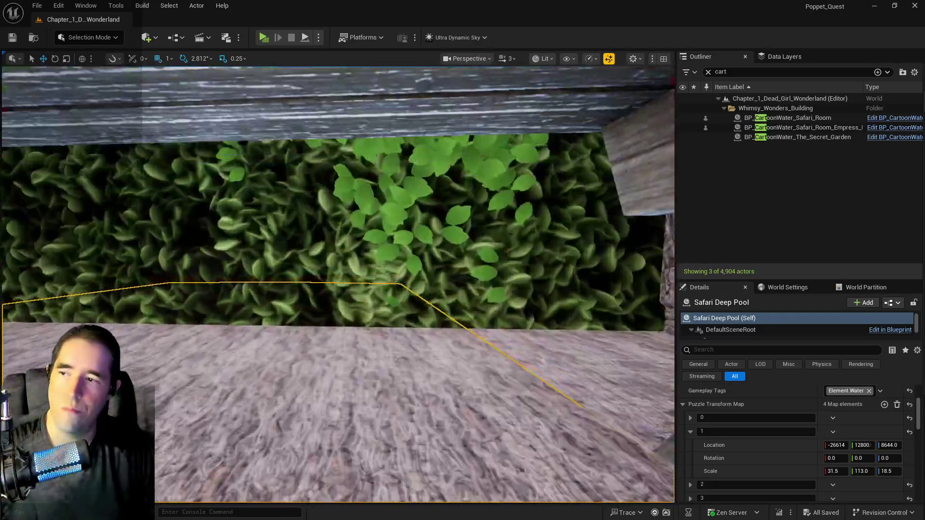
{"action": "key", "text": "w"}
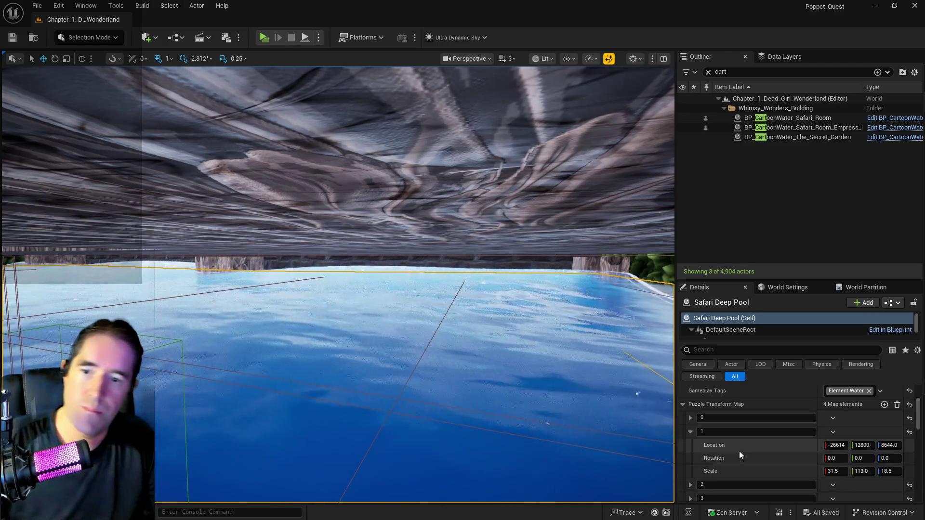
- Look around the Safari Room pool and select the SM_Safari_Room_Floor2 floor mesh
{"action": "scroll", "coordinate": [771, 428], "scroll_direction": "down", "scroll_amount": 1}
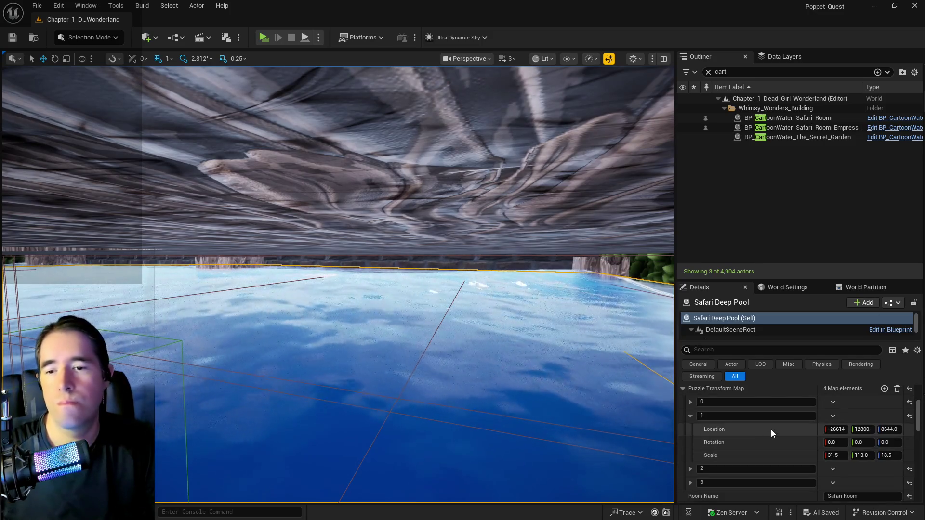
{"action": "mouse_move", "coordinate": [590, 405]}
{"action": "left_mouse_down"}
{"action": "mouse_move", "coordinate": [591, 327]}
{"action": "mouse_move", "coordinate": [591, 395]}
{"action": "mouse_move", "coordinate": [591, 375]}
{"action": "mouse_move", "coordinate": [610, 376]}
{"action": "mouse_move", "coordinate": [595, 376]}
{"action": "left_mouse_up"}
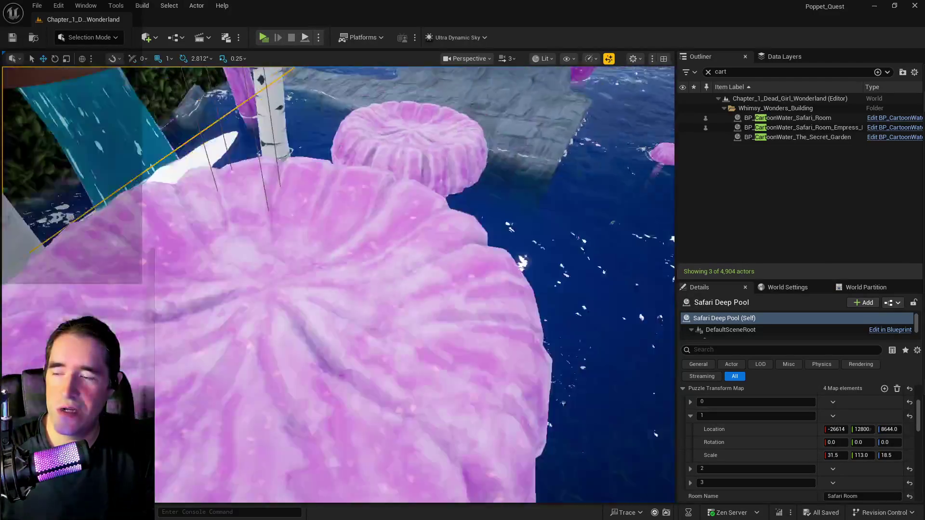
{"action": "left_click_drag", "start_coordinate": [595, 376], "coordinate": [581, 375]}
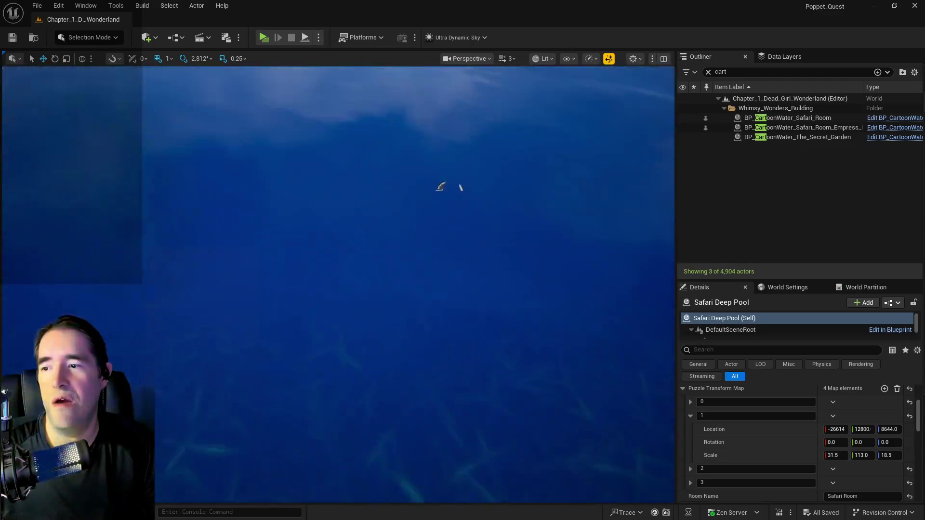
{"action": "left_click_drag", "start_coordinate": [461, 187], "coordinate": [461, 179]}
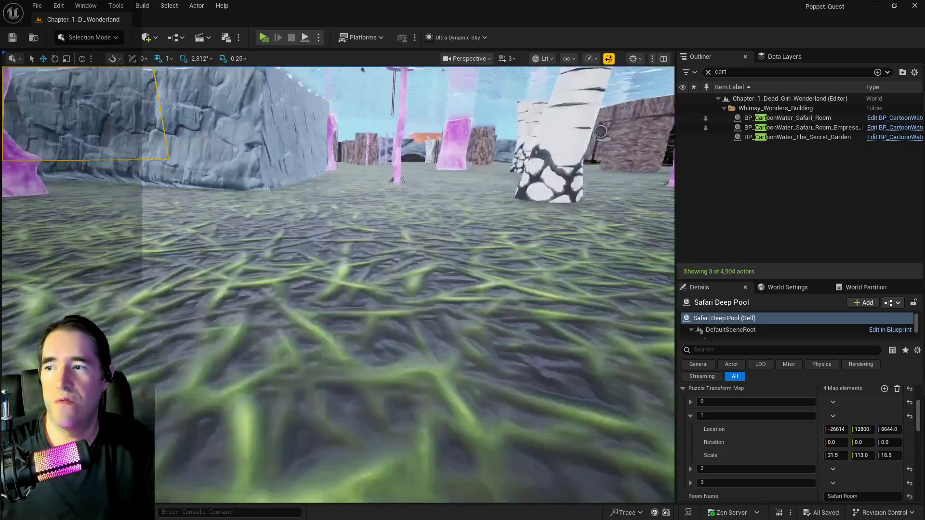
{"action": "key", "text": "w"}
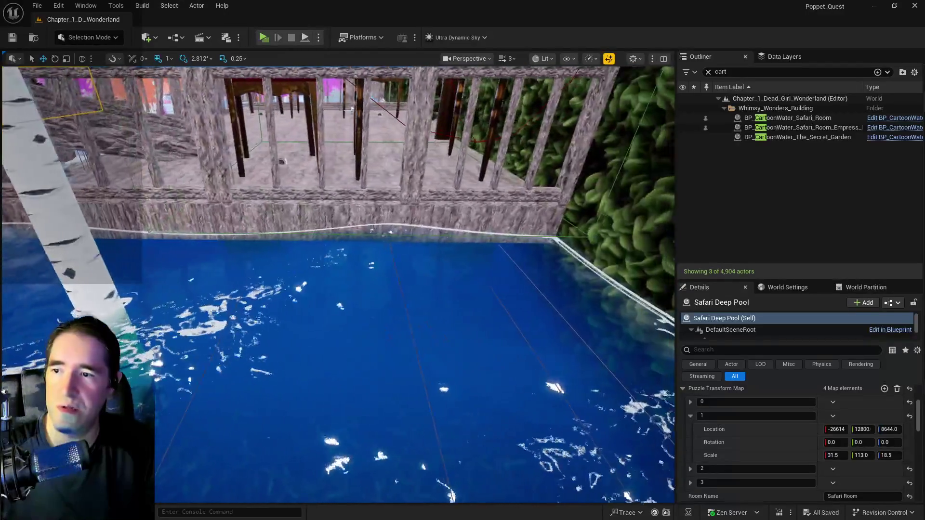
{"action": "key", "text": "s"}
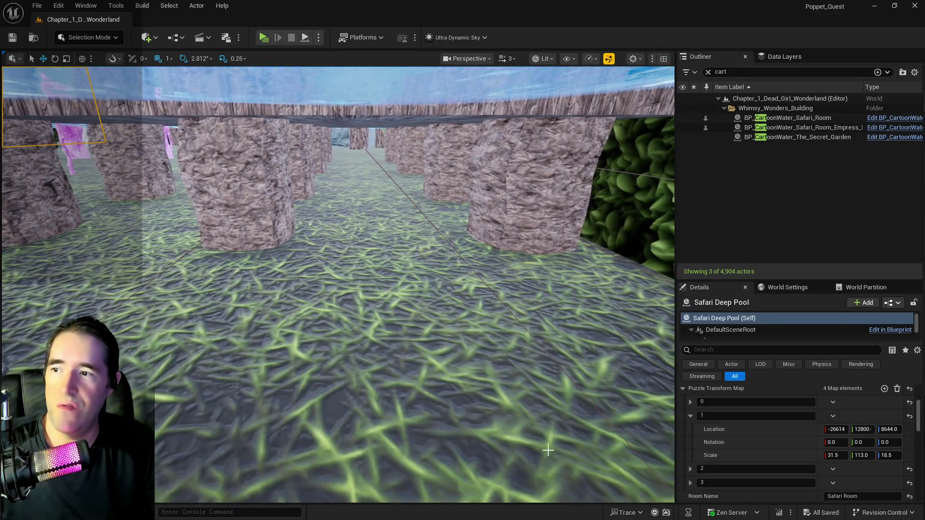
{"action": "left_click", "coordinate": [476, 398]}
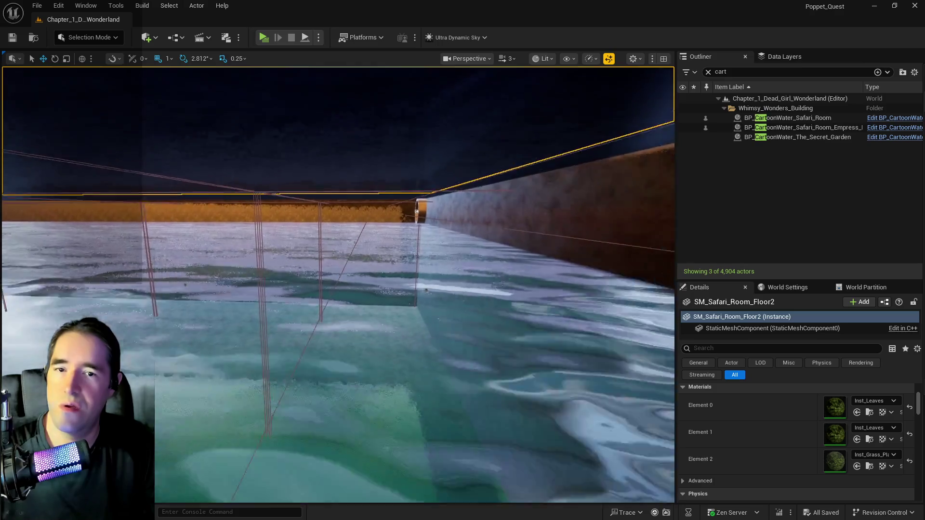
{"action": "key", "text": "e"}
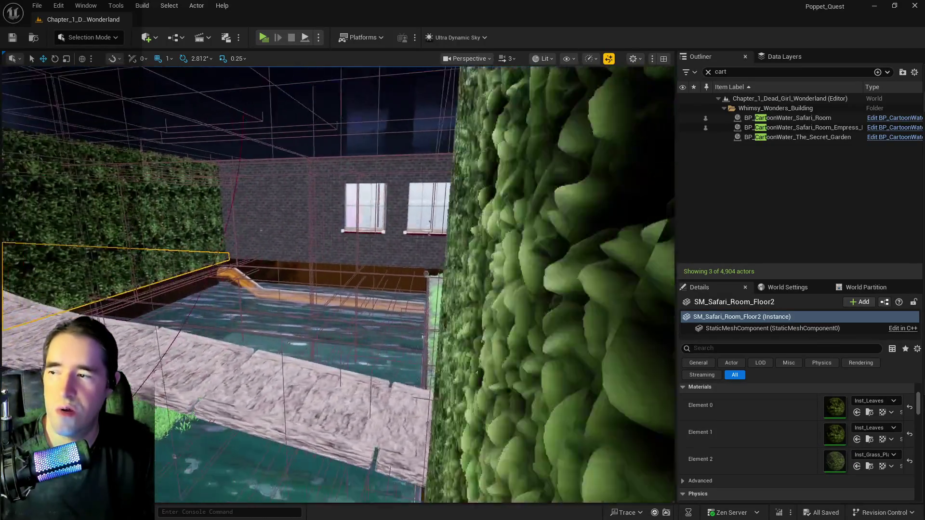
{"action": "key", "text": "w"}
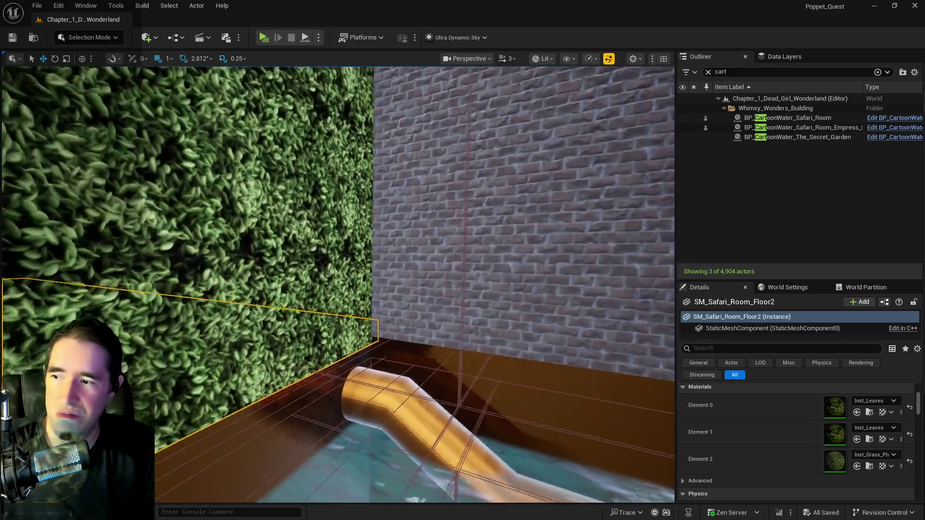
{"action": "key", "text": "w"}
{"action": "key", "text": "w"}
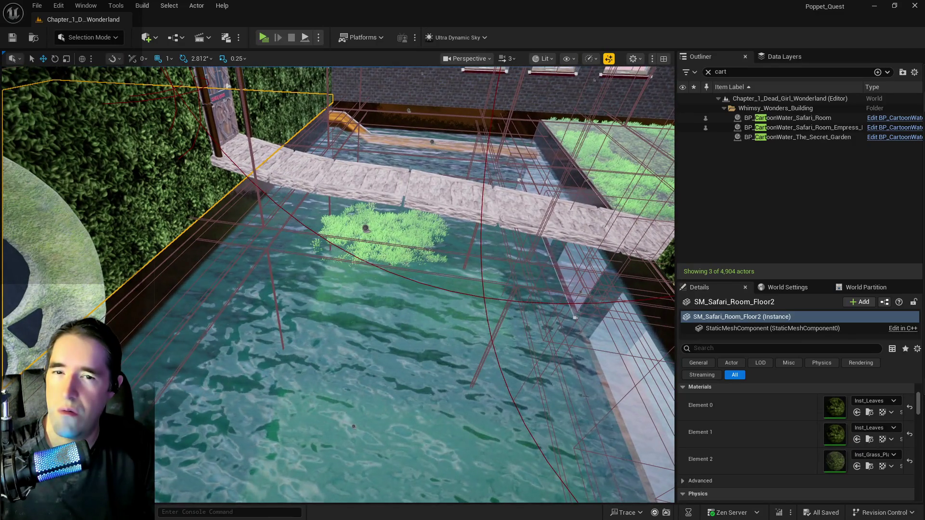
{"action": "key", "text": "s"}
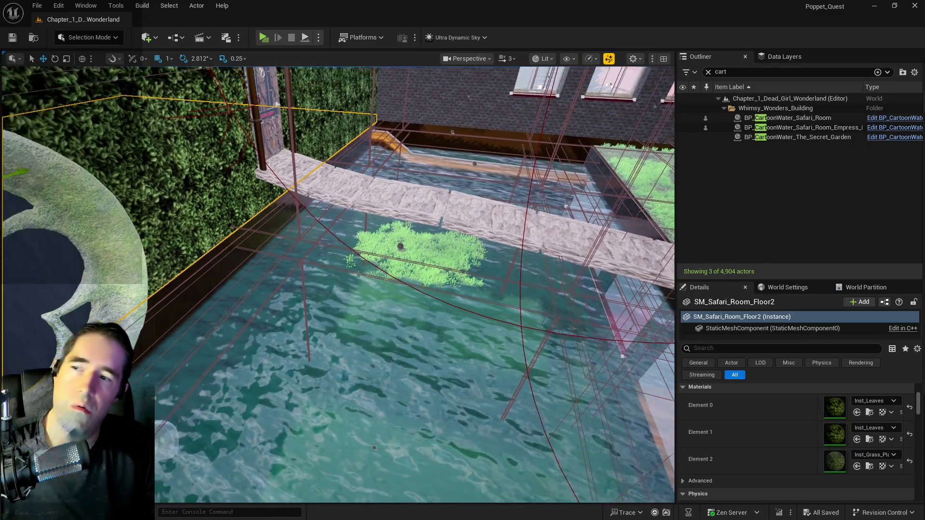
{"action": "key", "text": "s"}
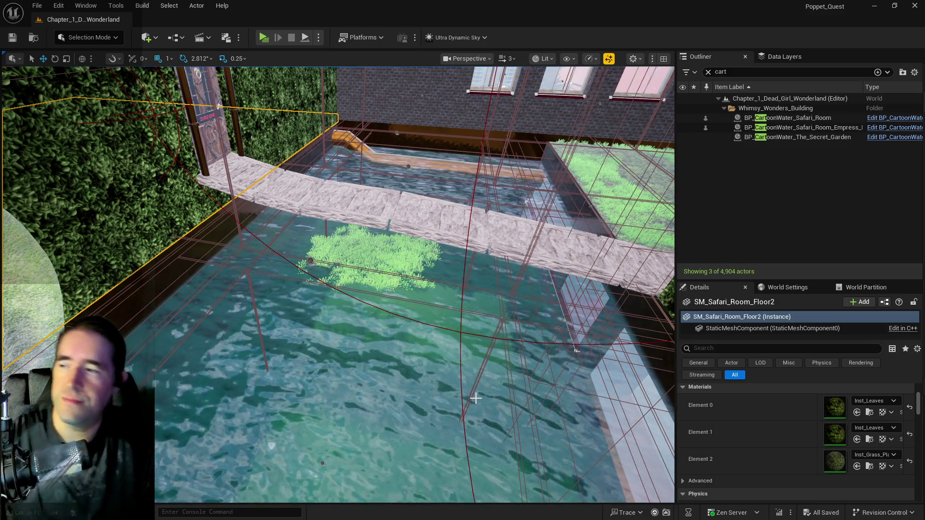
{"action": "key", "text": "f"}
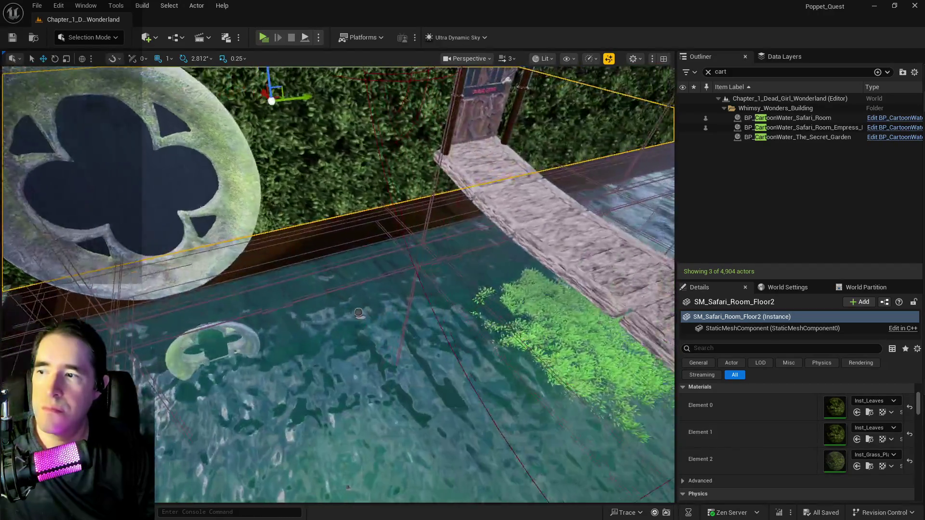
{"action": "key", "text": "f"}
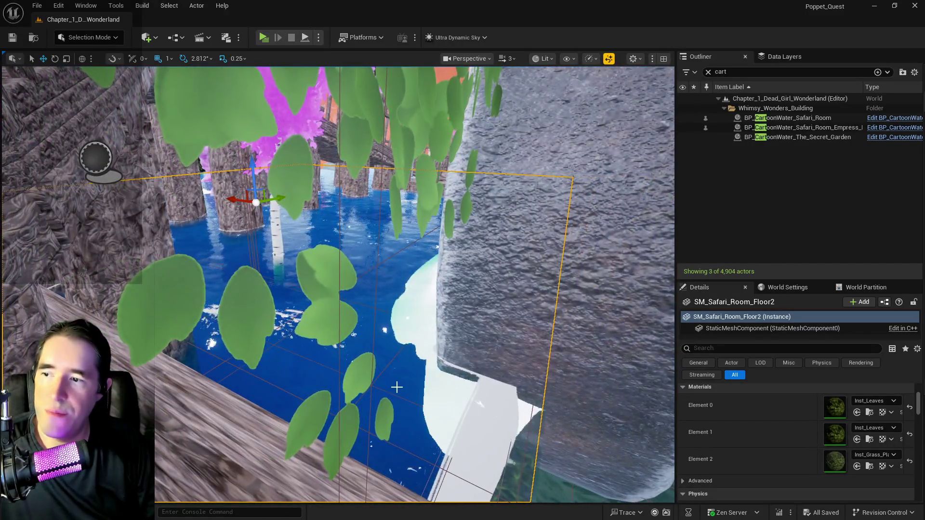
{"action": "left_click", "coordinate": [396, 387]}
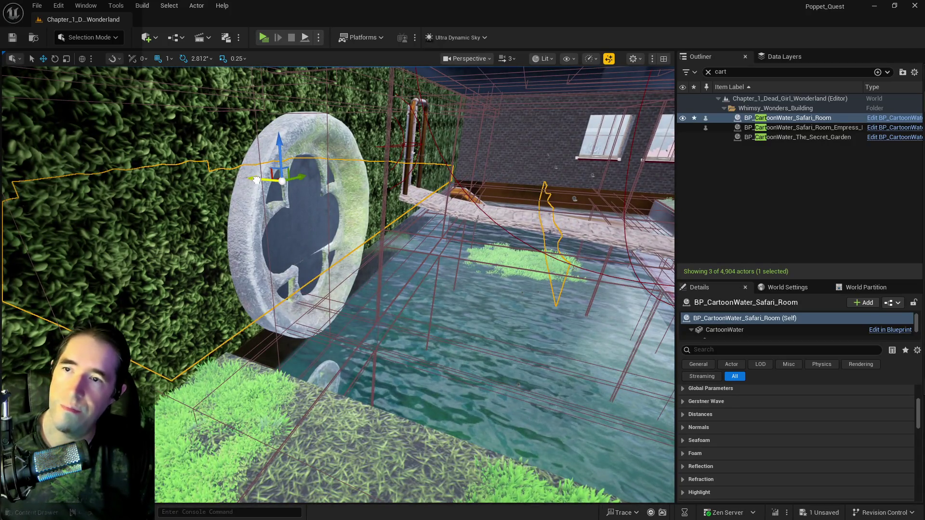
{"action": "left_click_drag", "start_coordinate": [253, 180], "coordinate": [429, 224]}
{"action": "left_click_drag", "start_coordinate": [337, 285], "coordinate": [453, 285]}
{"action": "left_click_drag", "start_coordinate": [360, 166], "coordinate": [380, 173]}
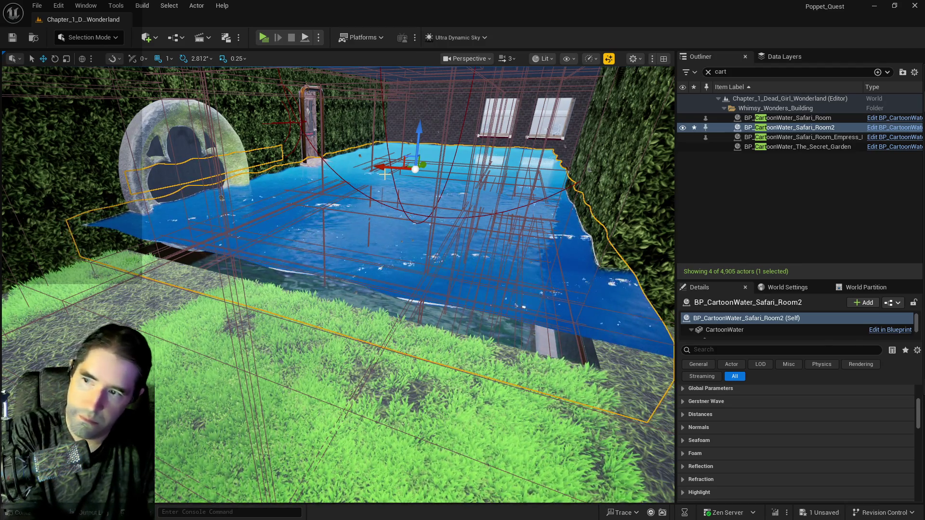
{"action": "key", "text": "Delete"}
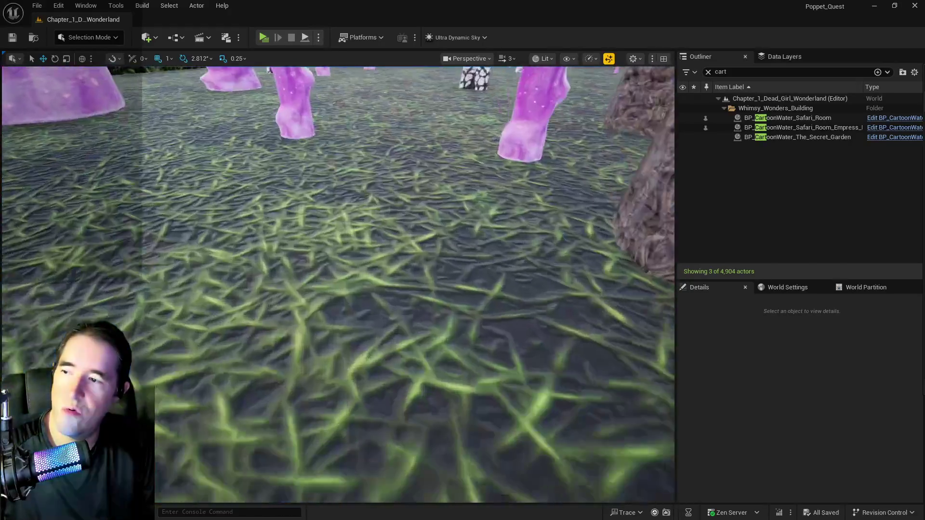
{"action": "left_click", "coordinate": [337, 289]}
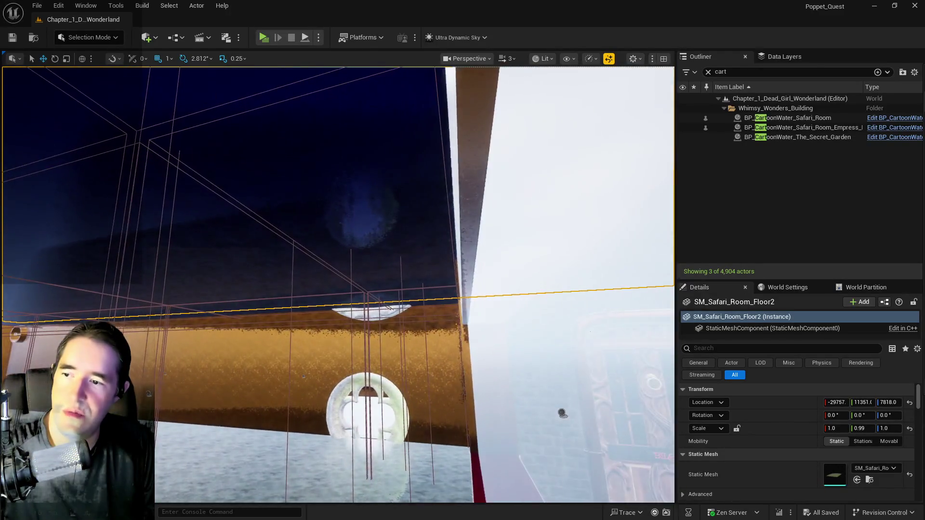
- Slide SM_Safari_Room_Floor2 along X to about -16251
{"action": "left_click_drag", "start_coordinate": [303, 377], "coordinate": [253, 387]}
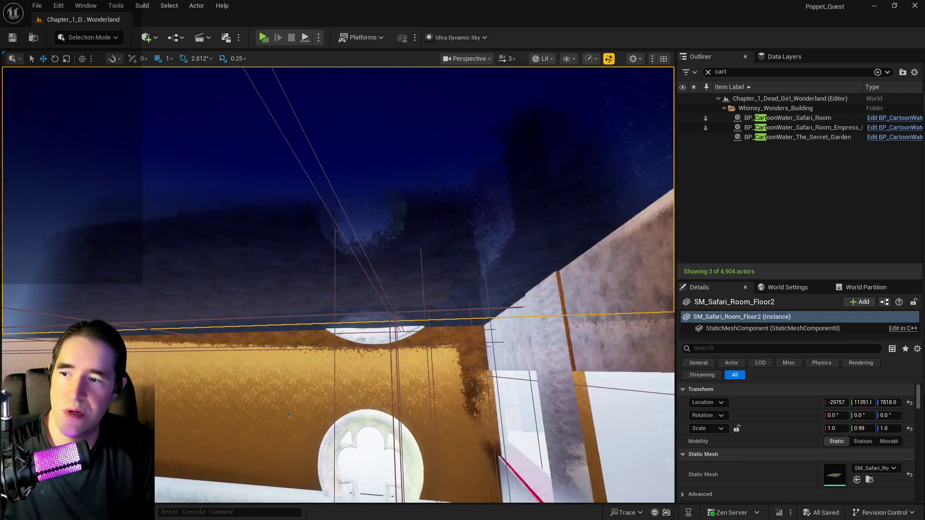
{"action": "left_click", "coordinate": [231, 348]}
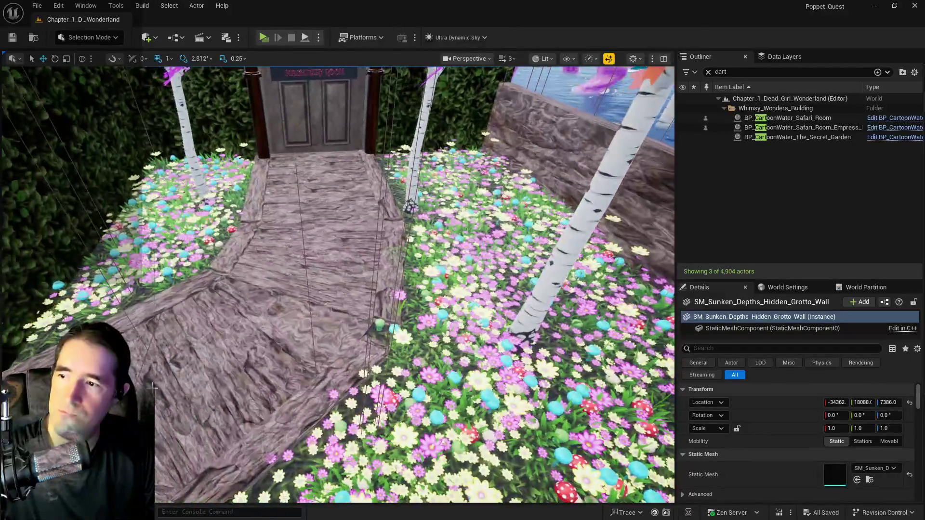
{"action": "left_click", "coordinate": [150, 293]}
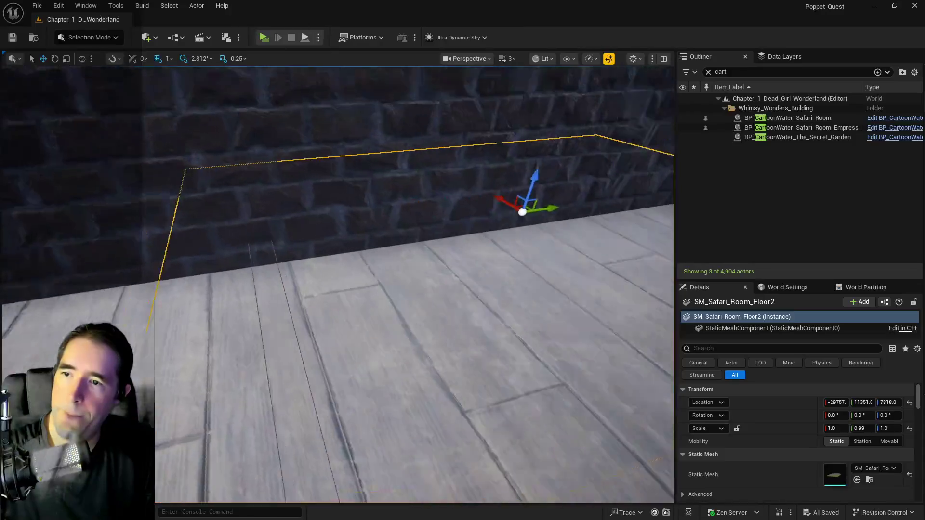
{"action": "key", "text": "f"}
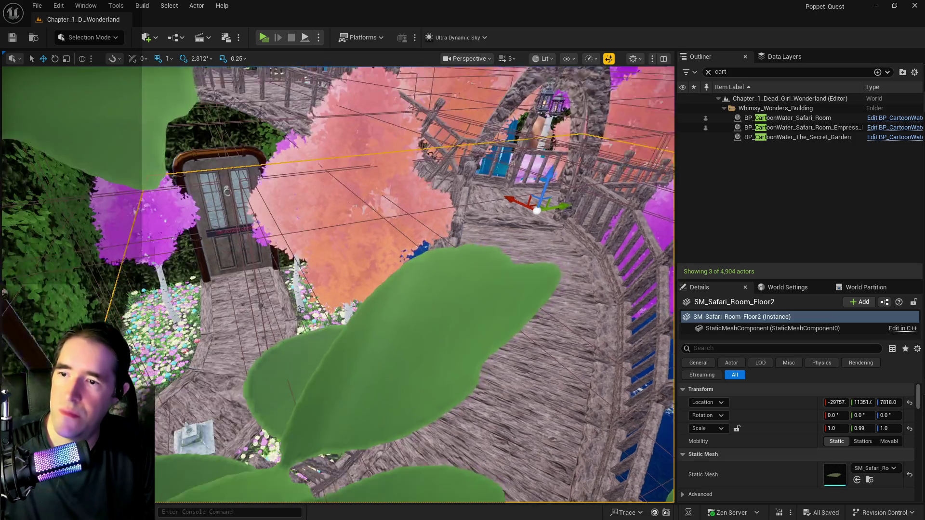
{"action": "left_click_drag", "start_coordinate": [509, 191], "coordinate": [509, 191]}
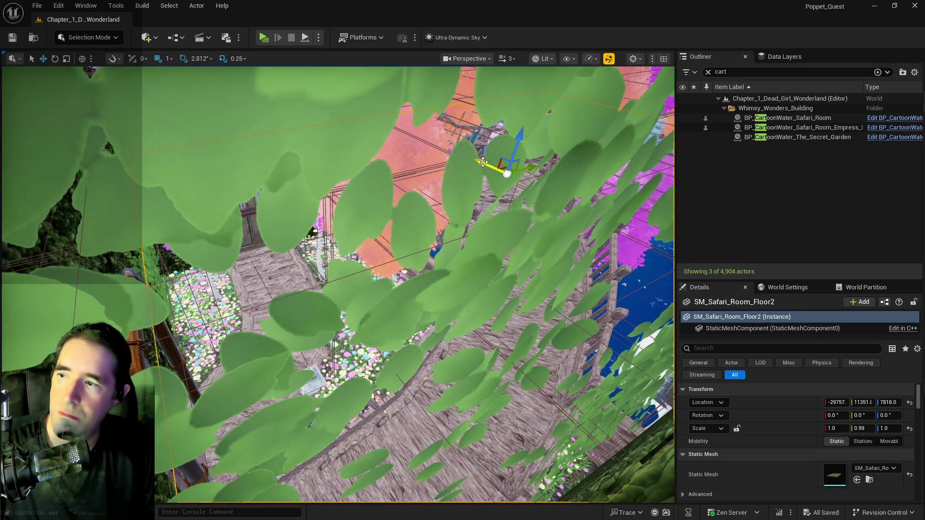
{"action": "left_click_drag", "start_coordinate": [483, 162], "coordinate": [454, 197]}
{"action": "key", "text": "ctrl+z"}
{"action": "key", "text": "f"}
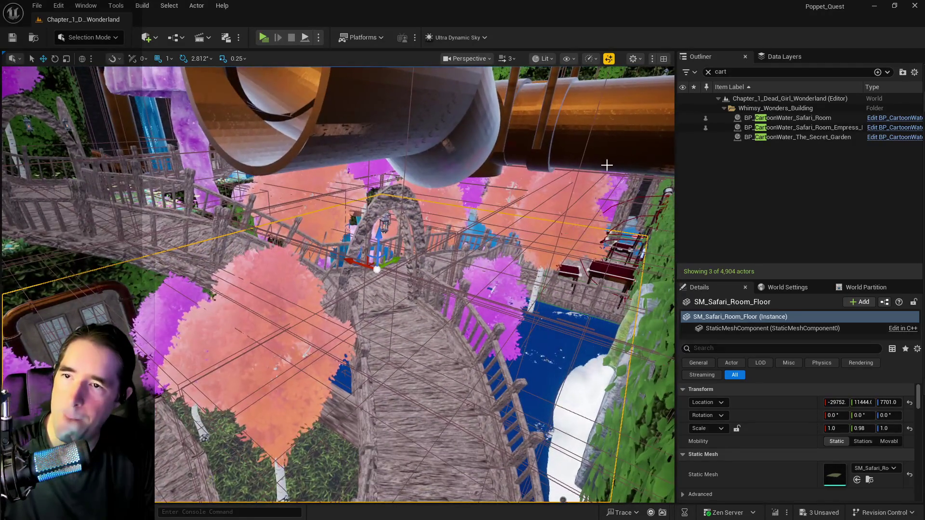
{"action": "left_click", "coordinate": [708, 72]}
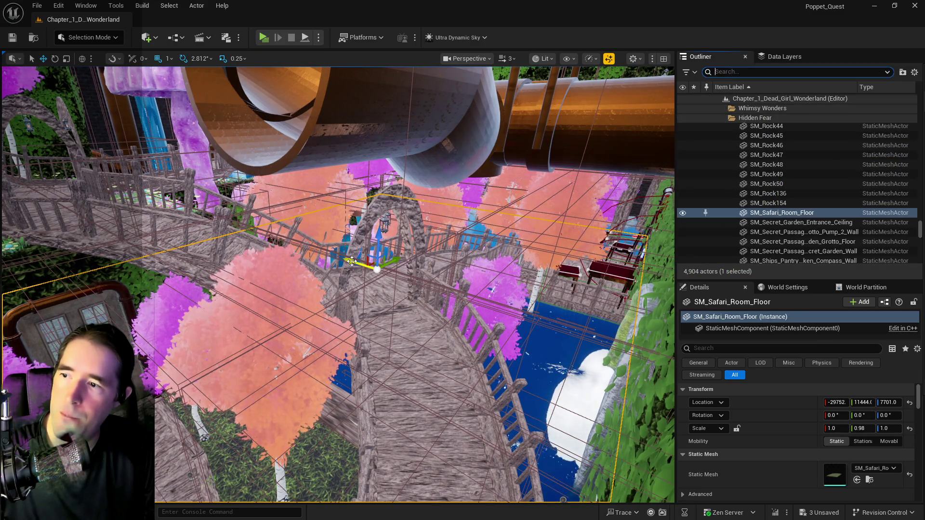
- Move SM_Safari_Room_Floor along X to about -16349 and lower the Safari Room water to Z 7442
{"action": "left_click_drag", "start_coordinate": [352, 261], "coordinate": [145, 194]}
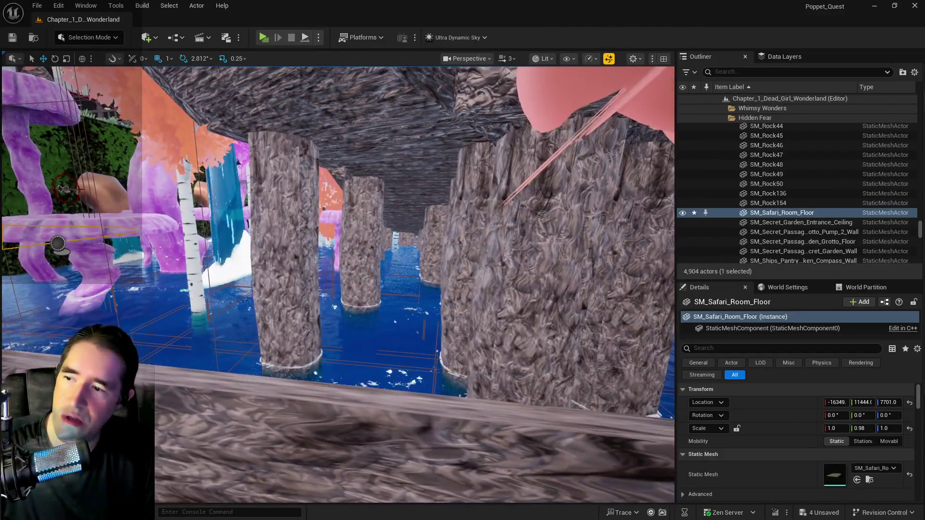
{"action": "left_click", "coordinate": [387, 326]}
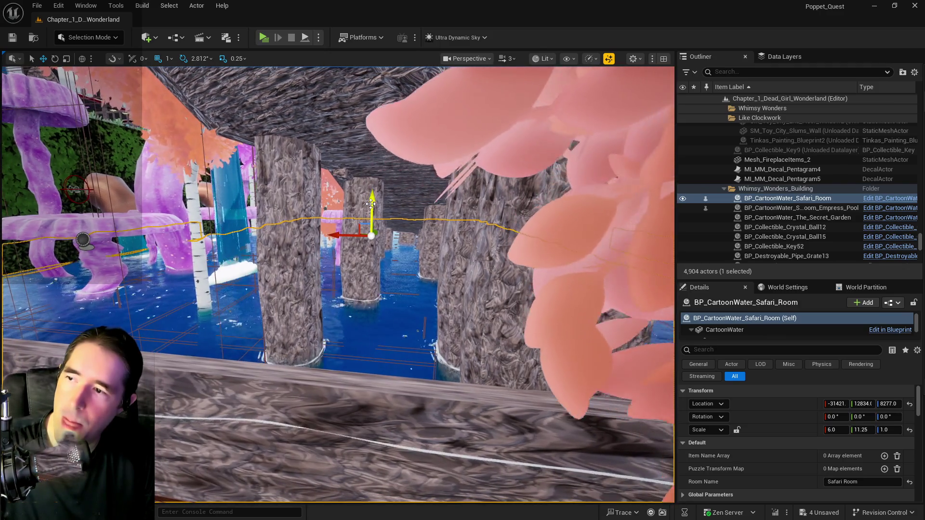
{"action": "mouse_move", "coordinate": [371, 224]}
{"action": "left_mouse_down"}
{"action": "mouse_move", "coordinate": [380, 309]}
{"action": "mouse_move", "coordinate": [380, 249]}
{"action": "left_mouse_up"}
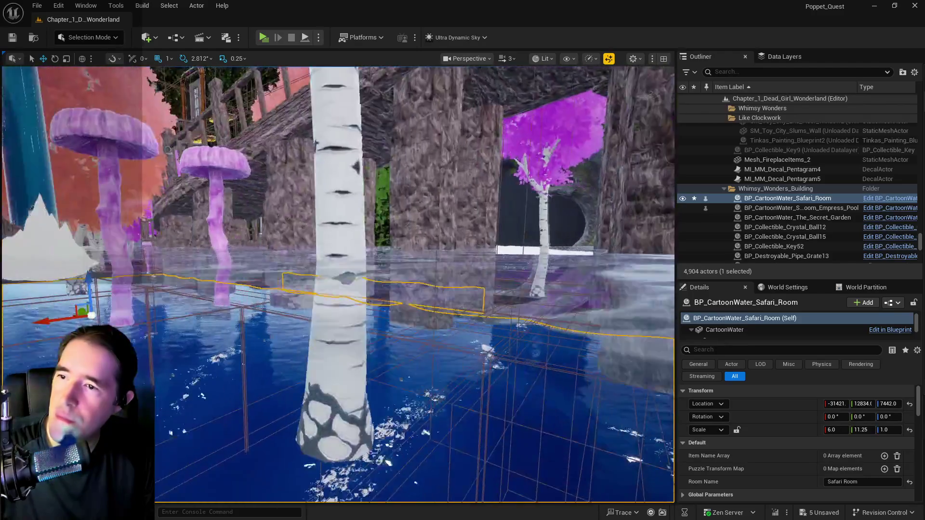
{"action": "key", "text": "f"}
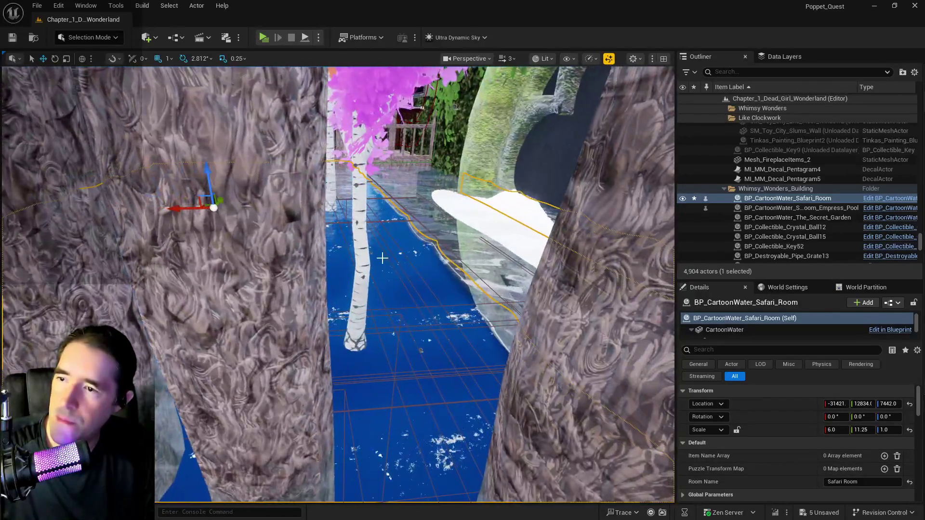
{"action": "left_click", "coordinate": [423, 262]}
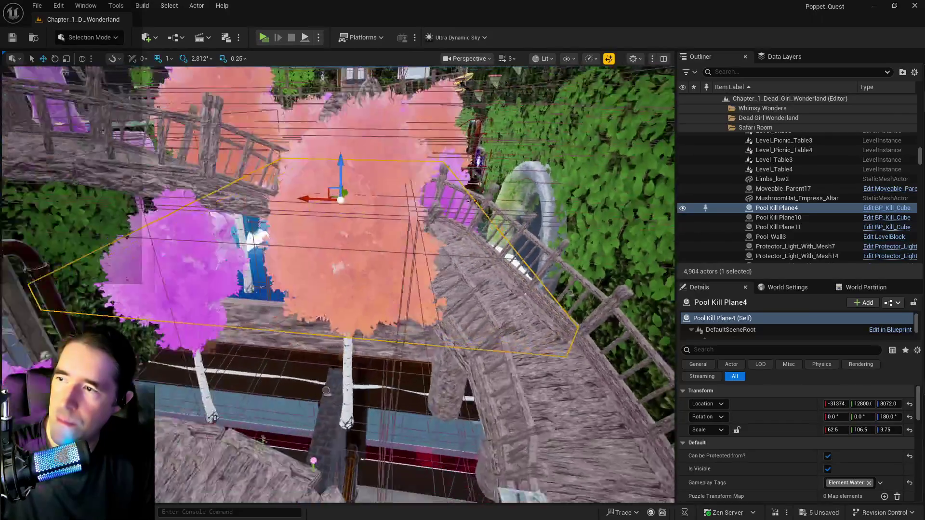
- Move Pool Kill Plane4 along X to −18935 and fly over the pool to inspect it
{"action": "scroll", "coordinate": [423, 262], "scroll_direction": "down", "scroll_amount": 2}
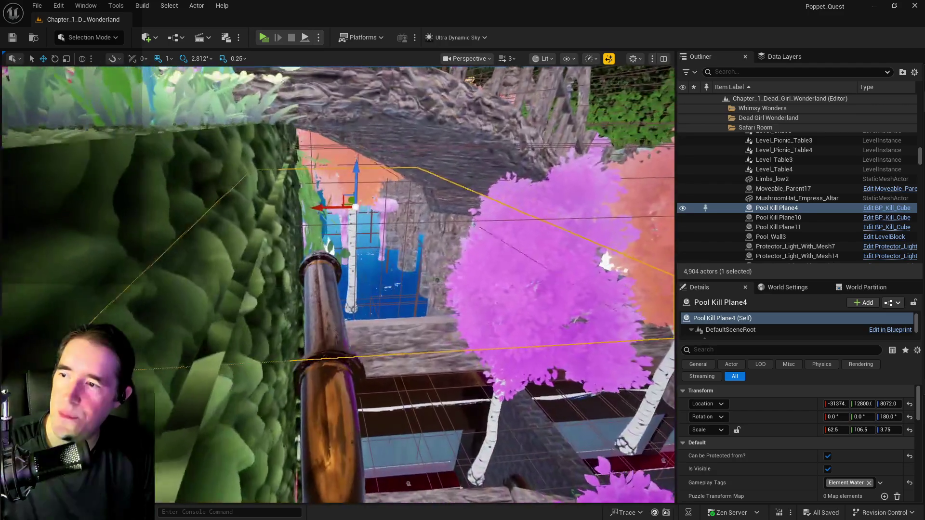
{"action": "left_click_drag", "start_coordinate": [320, 207], "coordinate": [241, 213]}
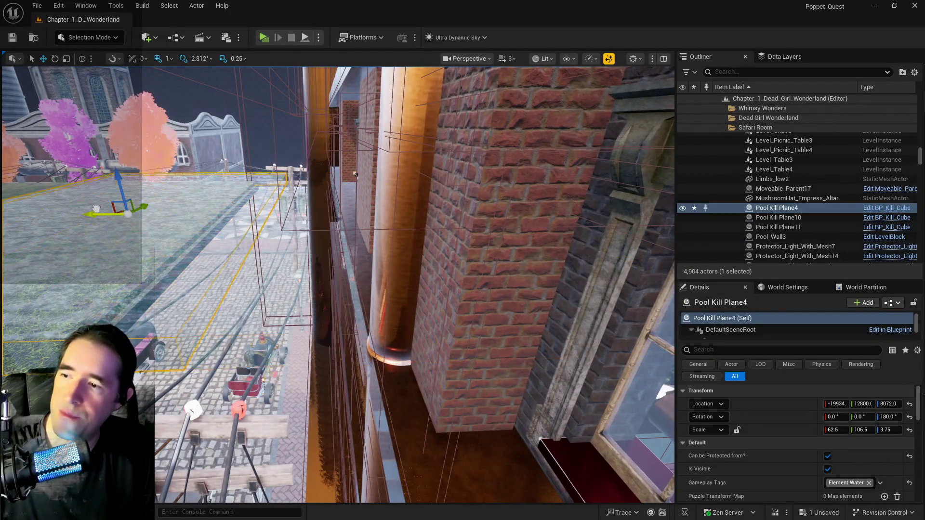
{"action": "key", "text": "f"}
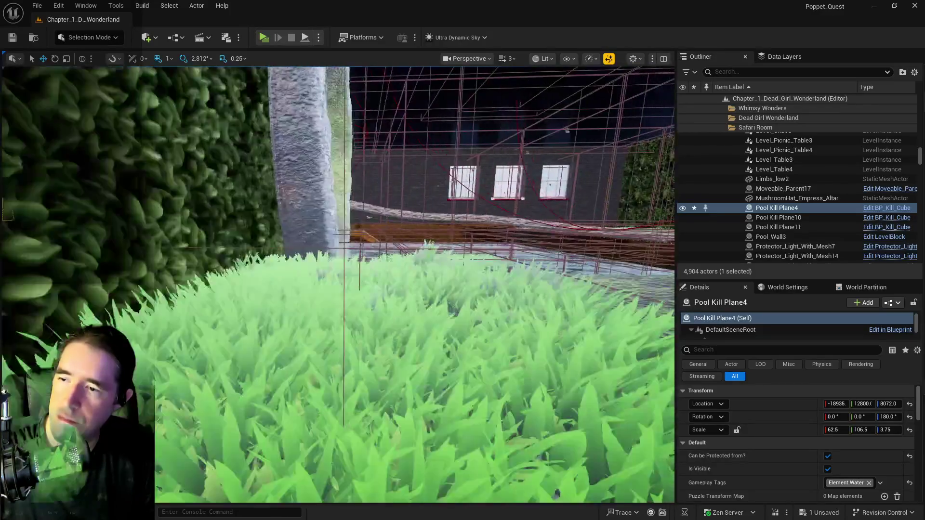
{"action": "key", "text": "f"}
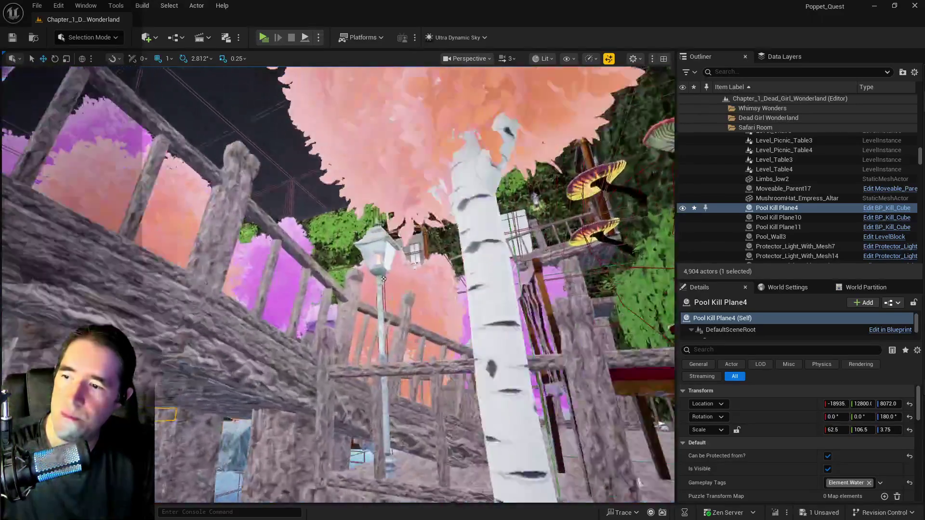
{"action": "key", "text": "w"}
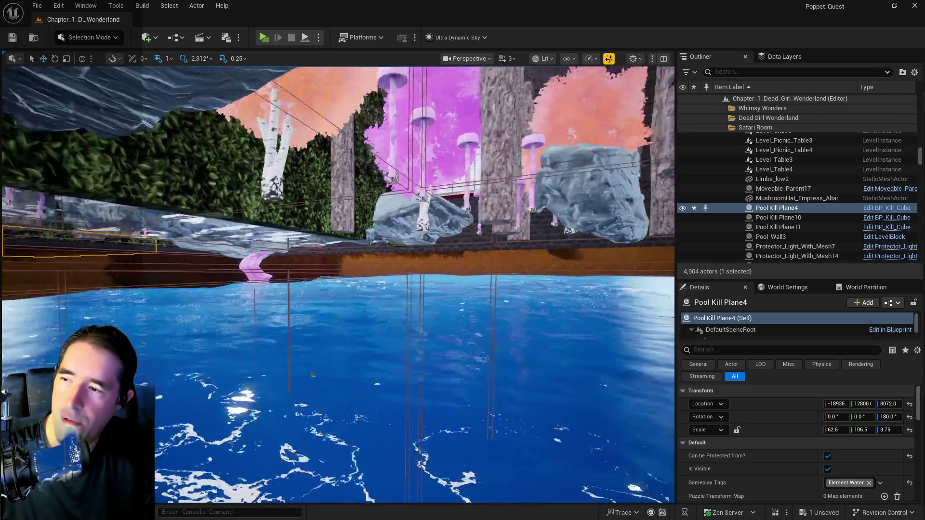
{"action": "key", "text": "w"}
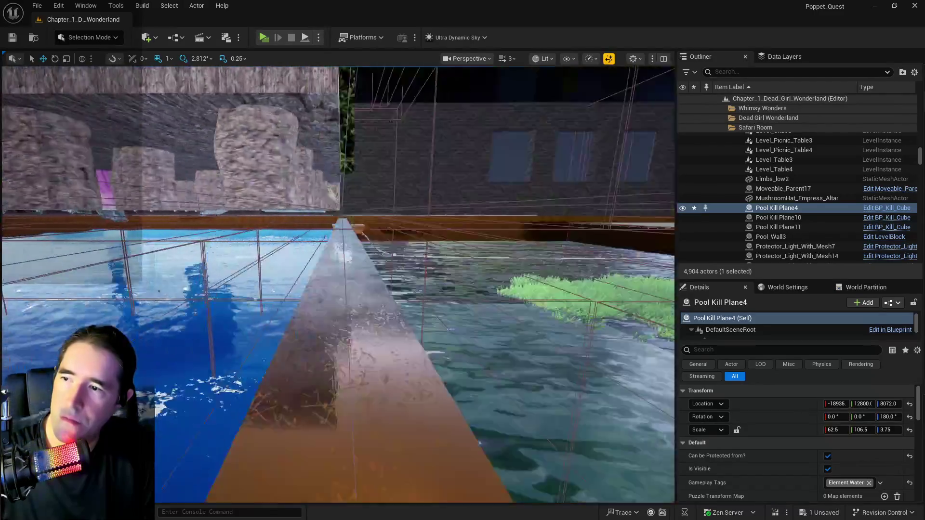
{"action": "key", "text": "w"}
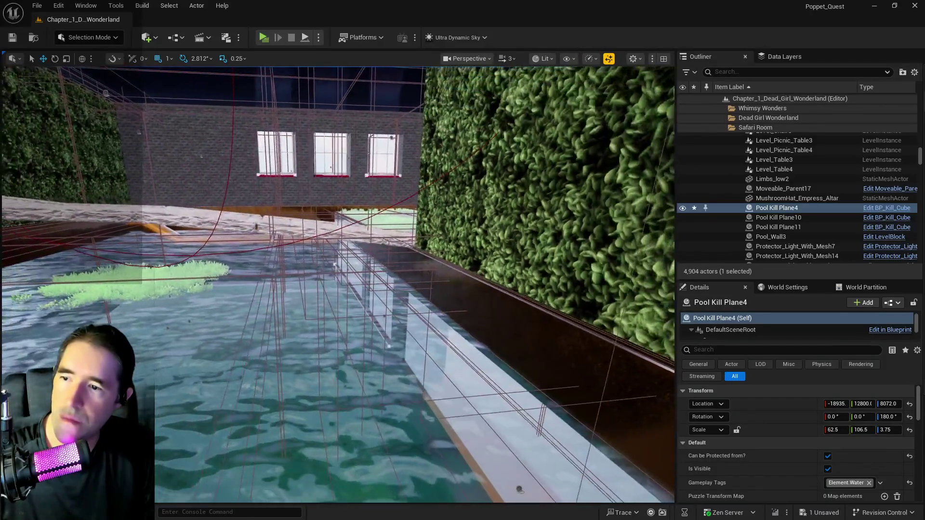
{"action": "key", "text": "w"}
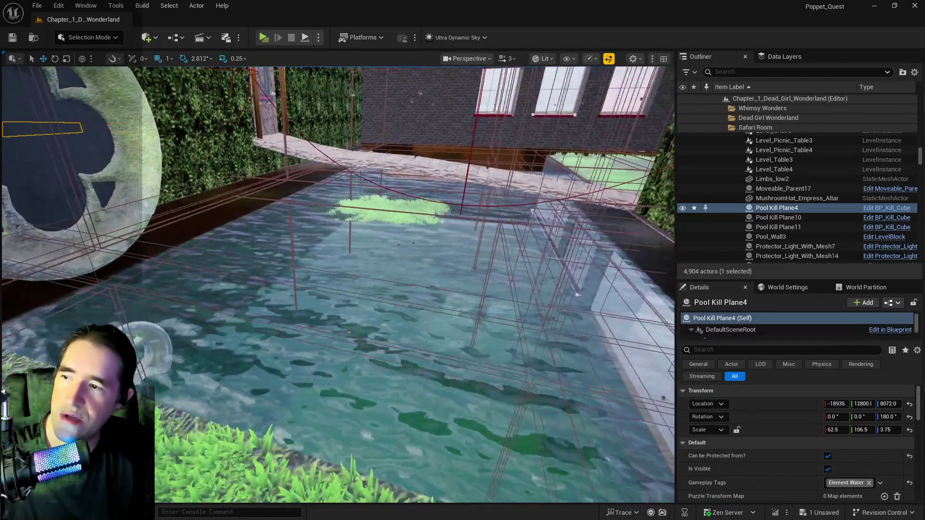
{"action": "right_click", "coordinate": [237, 224]}
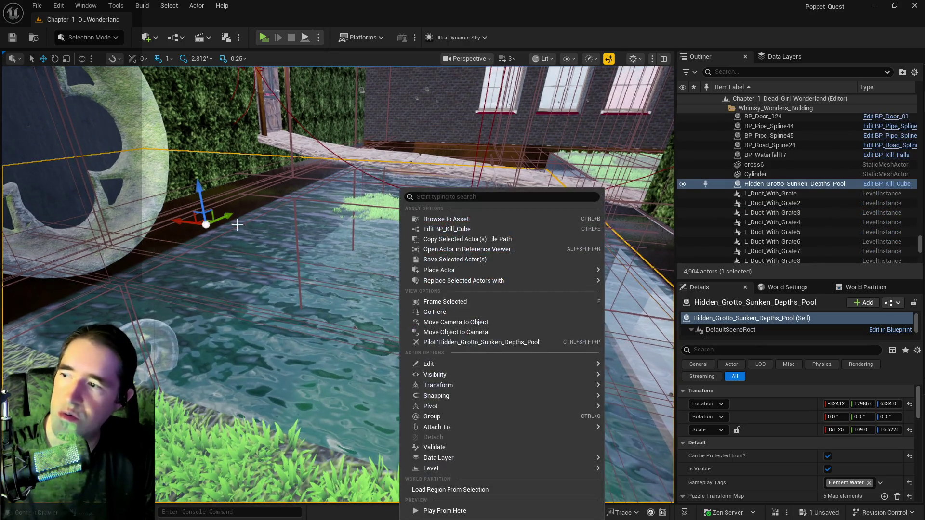
- Undo the accidental upward move of the sunken grotto pool
{"action": "left_click_drag", "start_coordinate": [199, 196], "coordinate": [199, 181]}
{"action": "key", "text": "ctrl+z"}
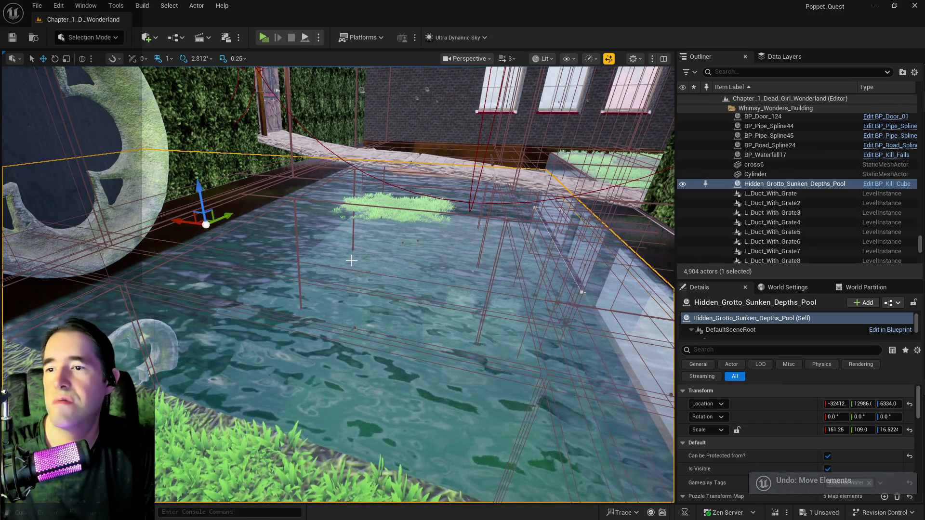
{"action": "mouse_move", "coordinate": [351, 258]}
{"action": "left_mouse_down"}
{"action": "mouse_move", "coordinate": [371, 241]}
{"action": "mouse_move", "coordinate": [371, 227]}
{"action": "left_mouse_up"}
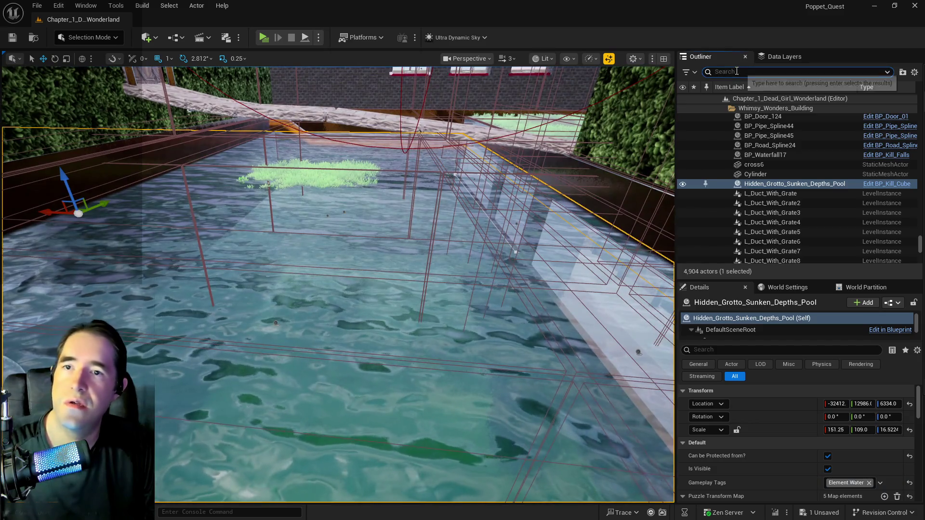
- Filter the data layers for 'hidd' and make DL_Hidden_Grotto visible
{"action": "left_click", "coordinate": [770, 58]}
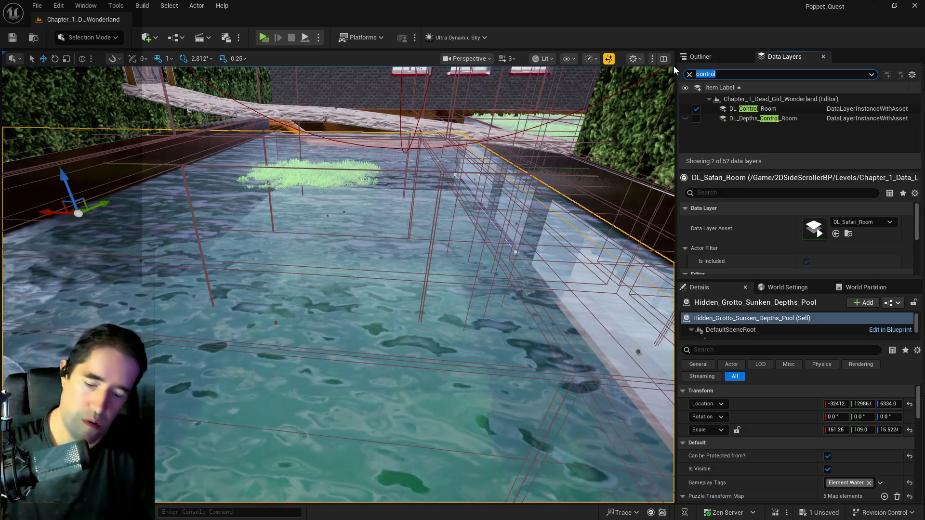
{"action": "type", "text": "hidd"}
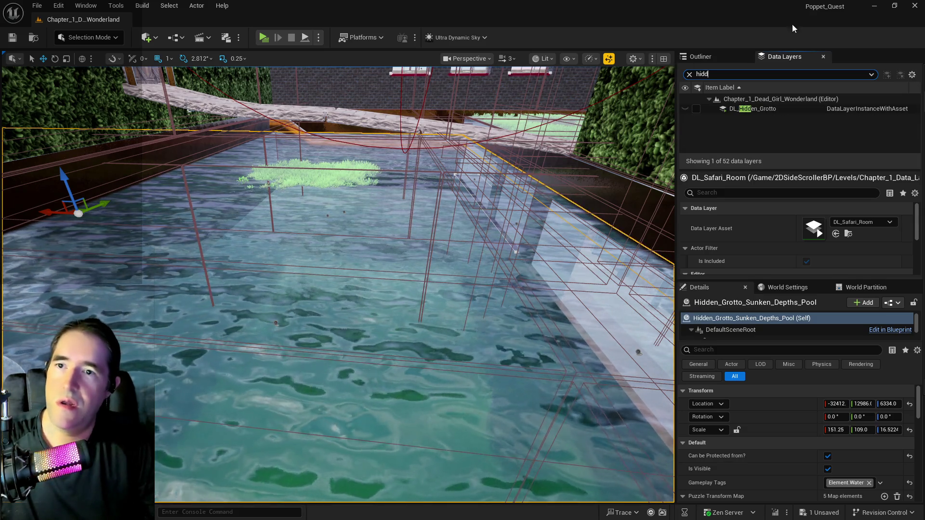
{"action": "left_click", "coordinate": [695, 109]}
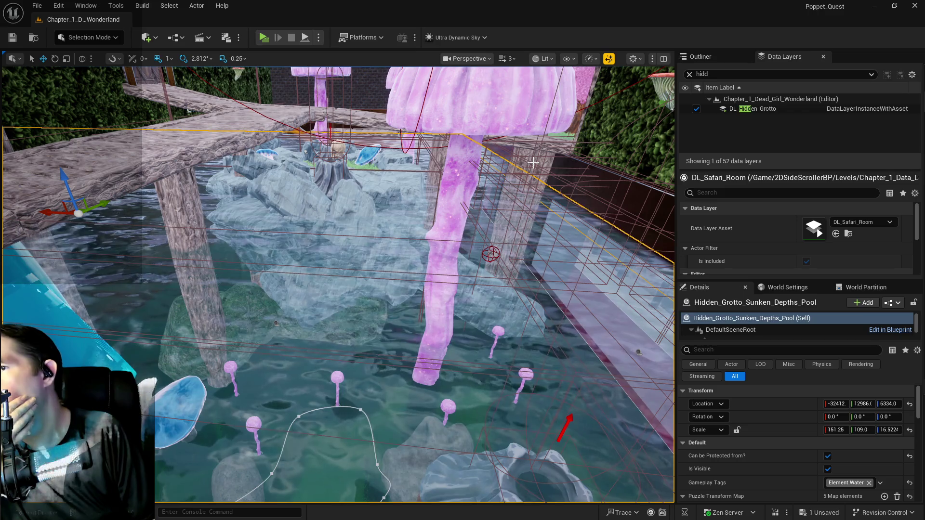
- Fly the view to the water under the mushrooms and select the Safari Room cartoon water
{"action": "key", "text": "f"}
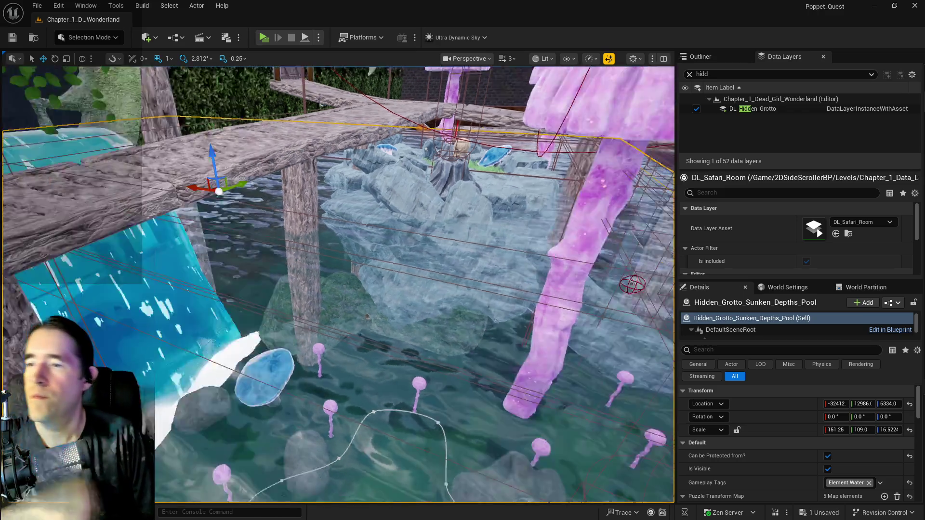
{"action": "key", "text": "w"}
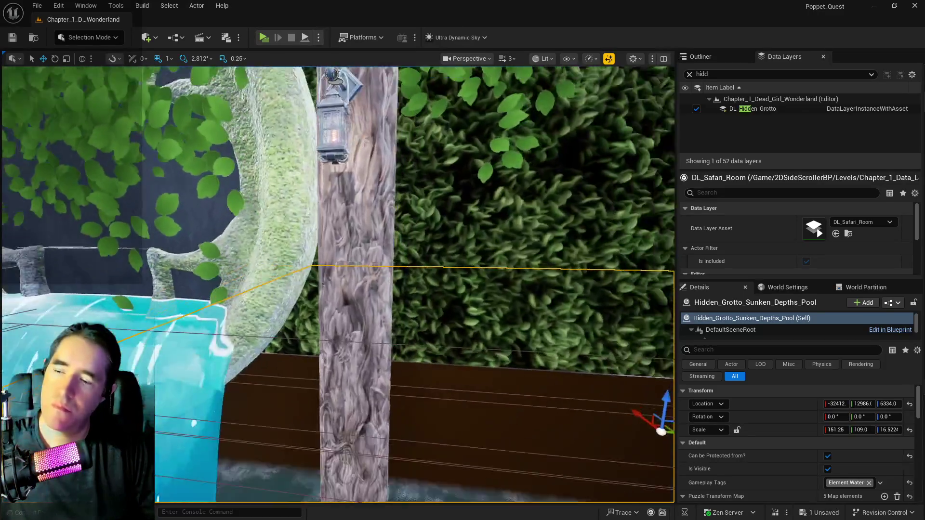
{"action": "key", "text": "w"}
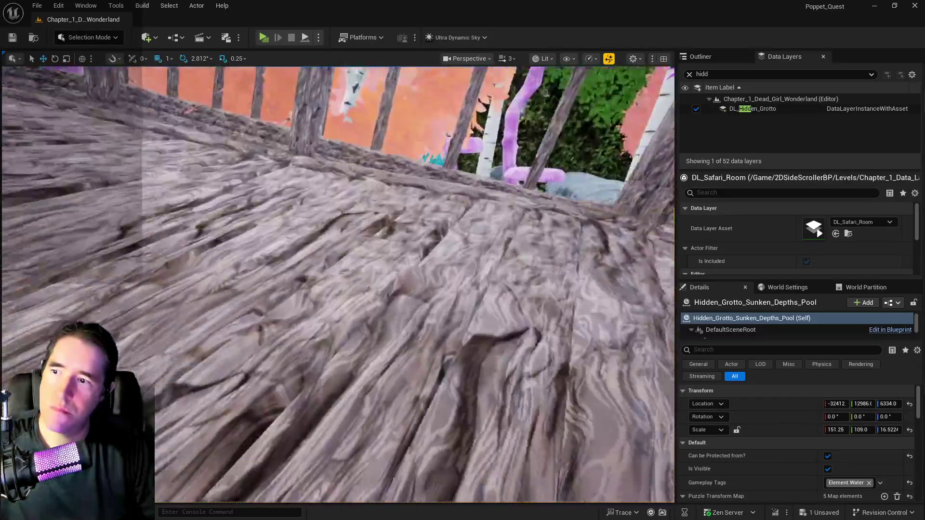
{"action": "key", "text": "w"}
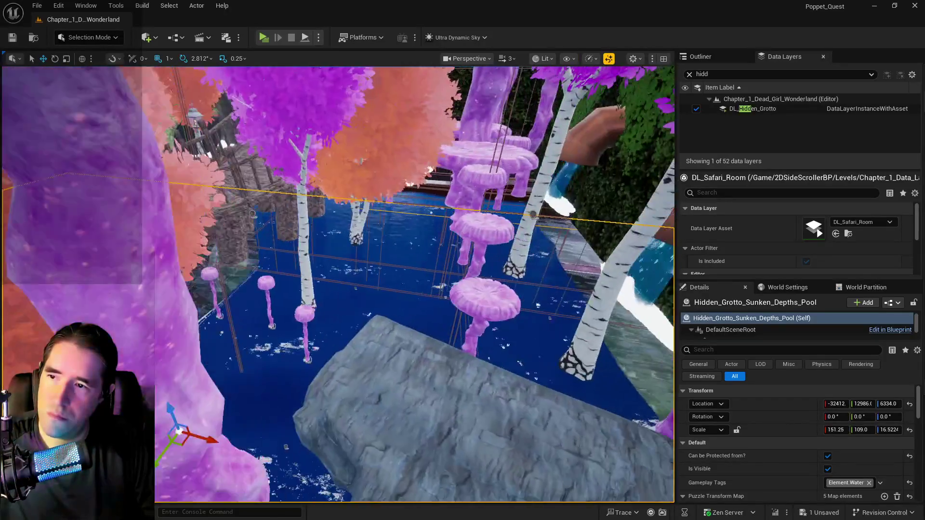
{"action": "key", "text": "w"}
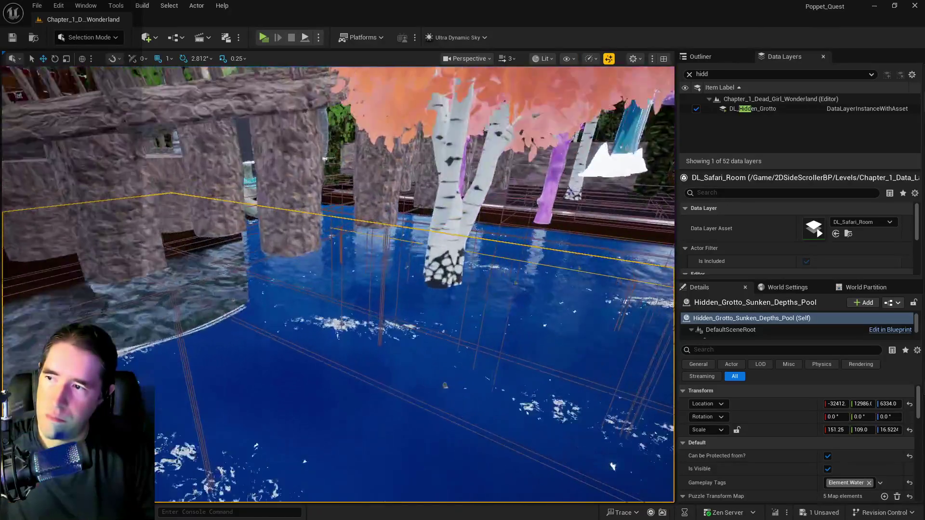
{"action": "key", "text": "w"}
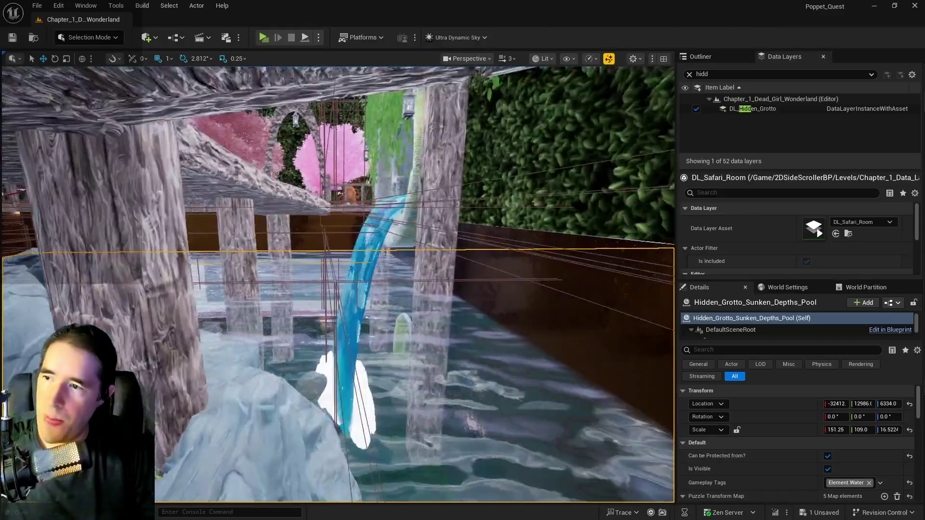
{"action": "key", "text": "w"}
{"action": "left_click", "coordinate": [407, 273]}
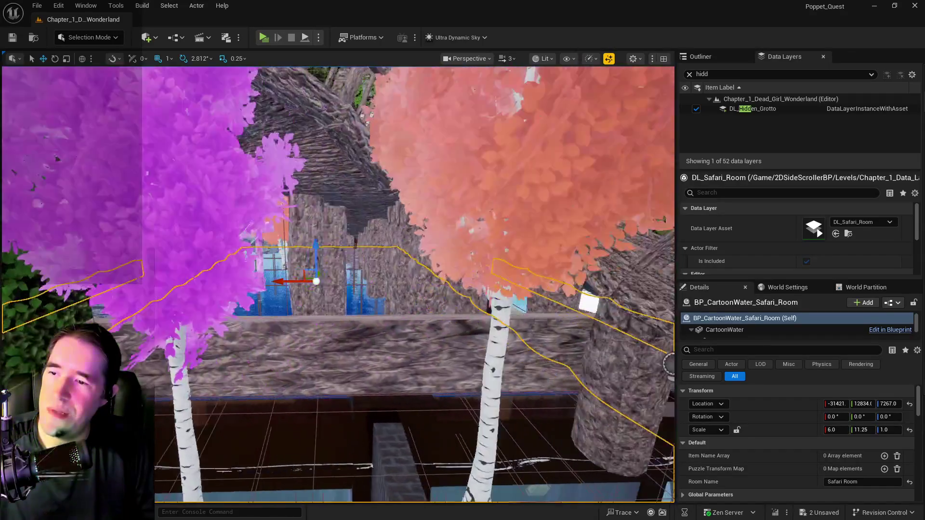
{"action": "key", "text": "f"}
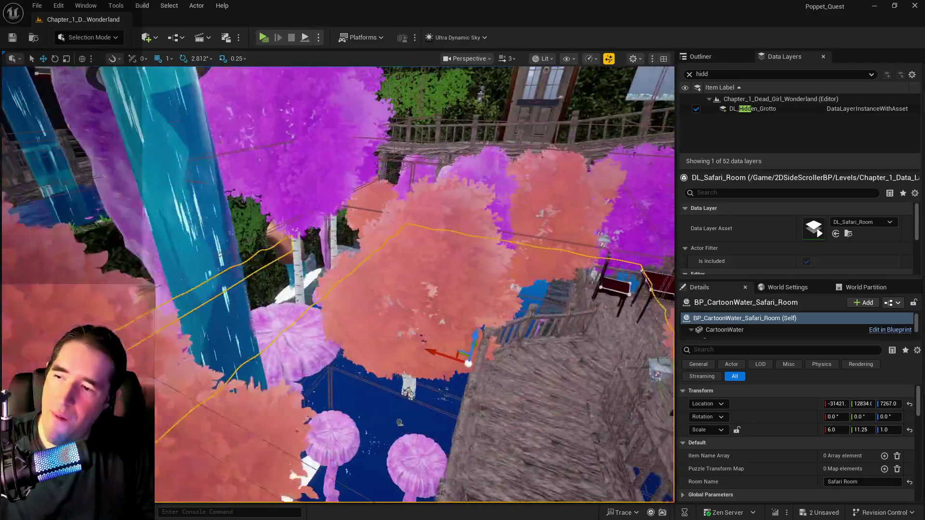
{"action": "key", "text": "w"}
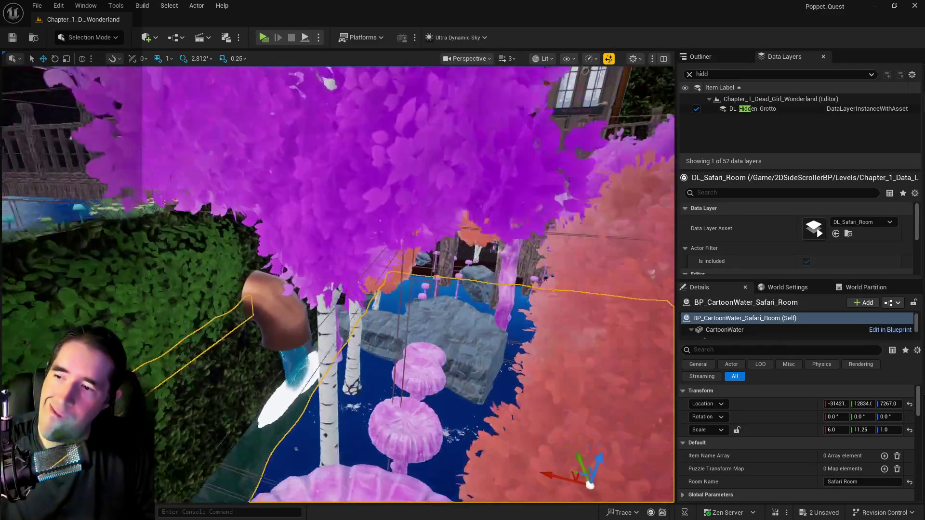
{"action": "key", "text": "w"}
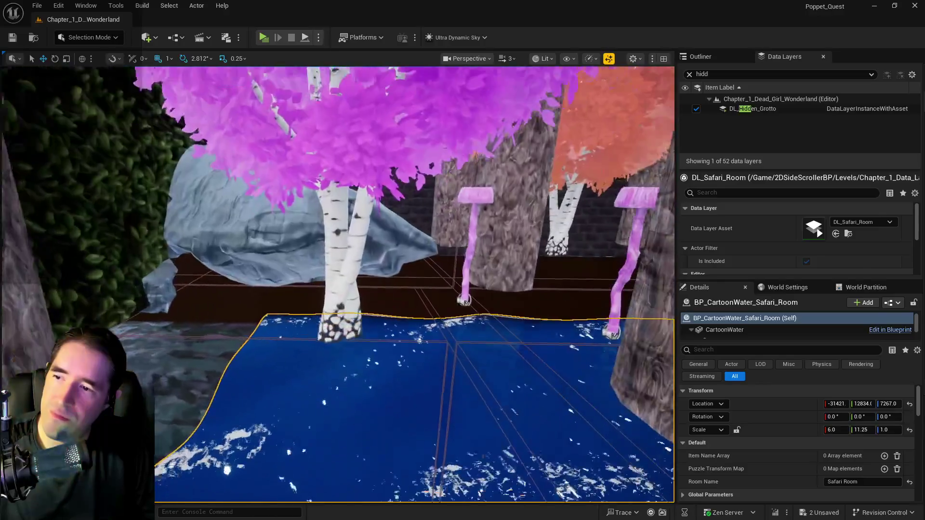
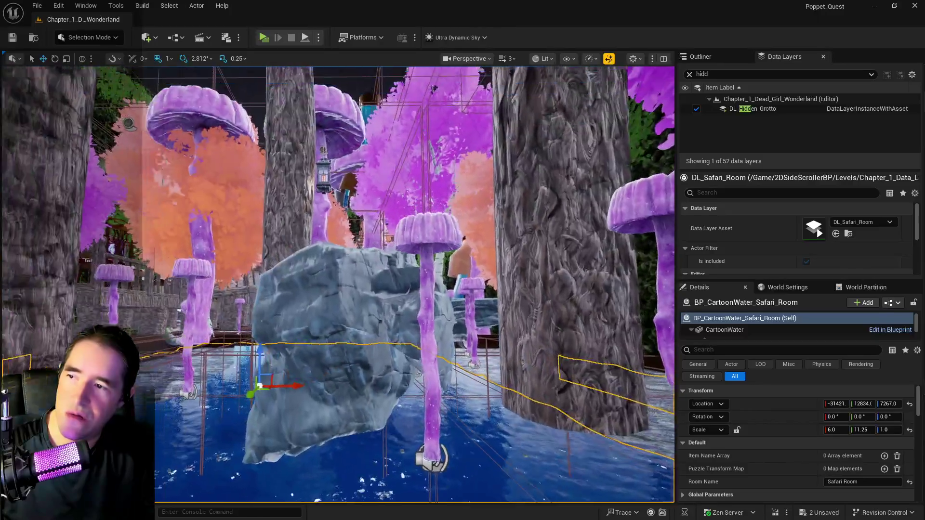
- Filter Data Layers for 'sunke', load DL_Sunken_Depths in the editor, and select the collectible key
{"action": "key", "text": "w"}
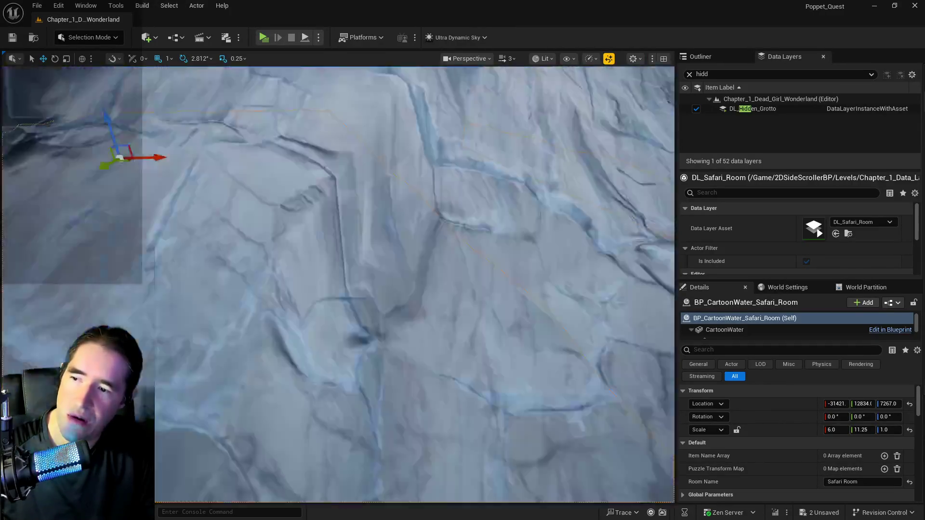
{"action": "key", "text": "a"}
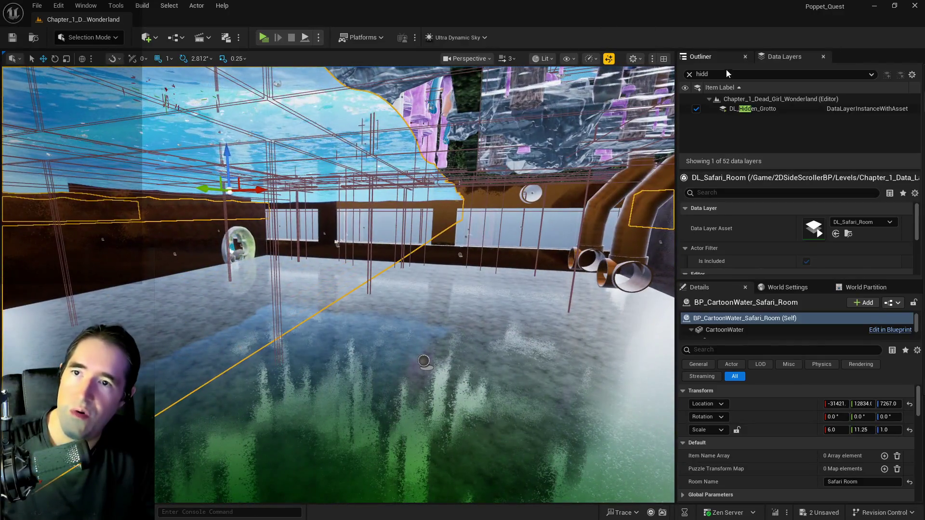
{"action": "left_click", "coordinate": [695, 73]}
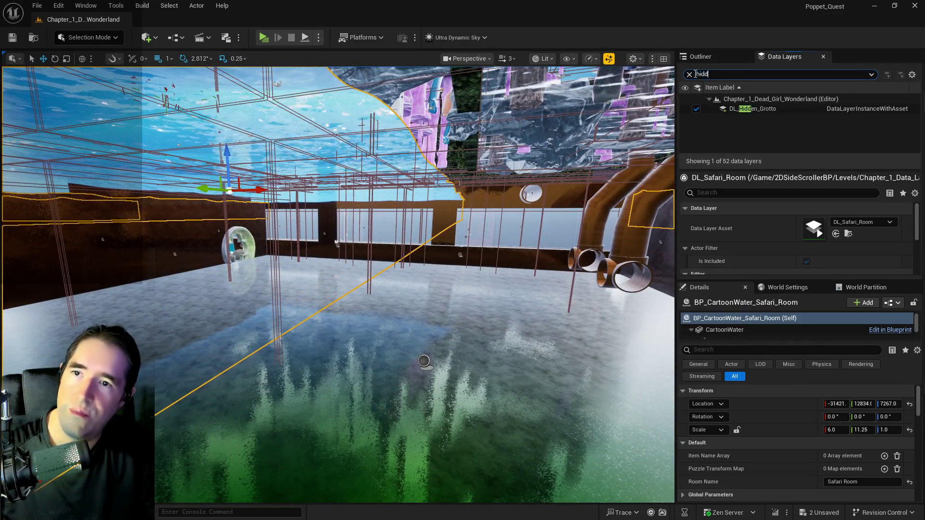
{"action": "type", "text": "sunke"}
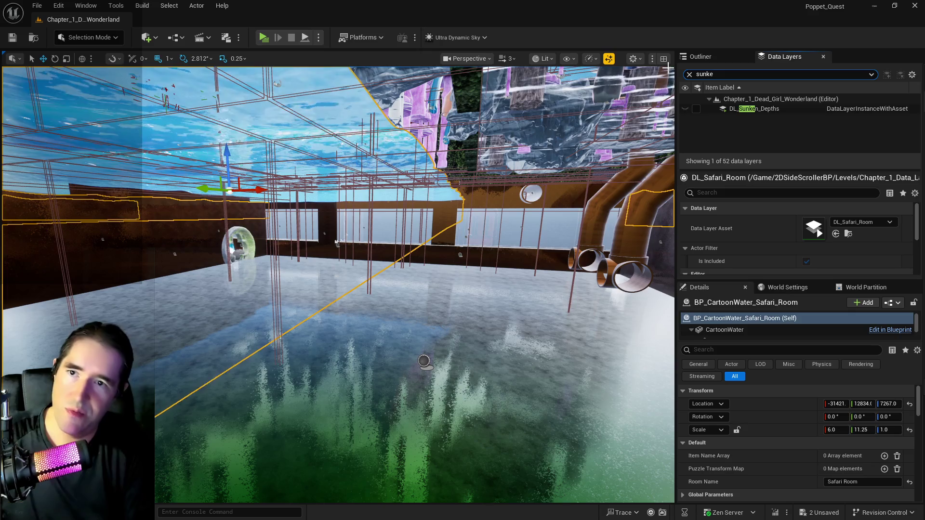
{"action": "left_click", "coordinate": [724, 99]}
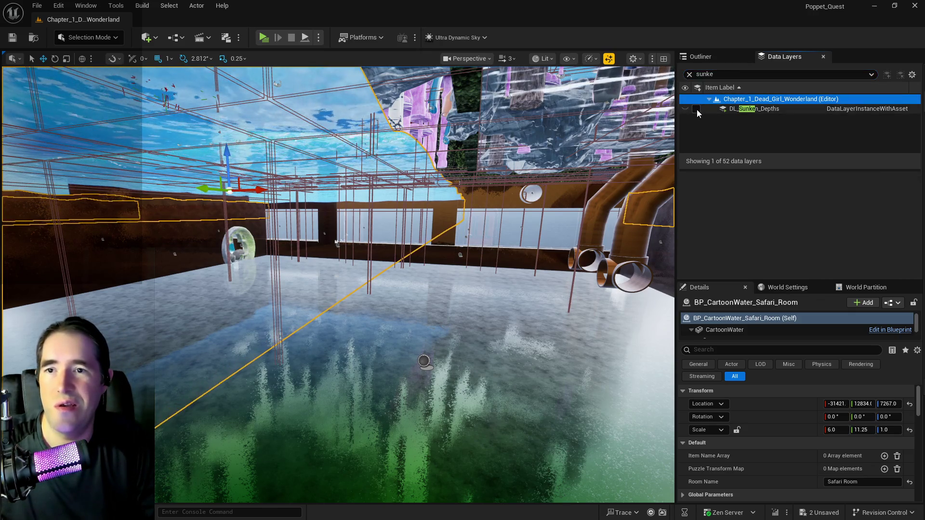
{"action": "left_click", "coordinate": [696, 109]}
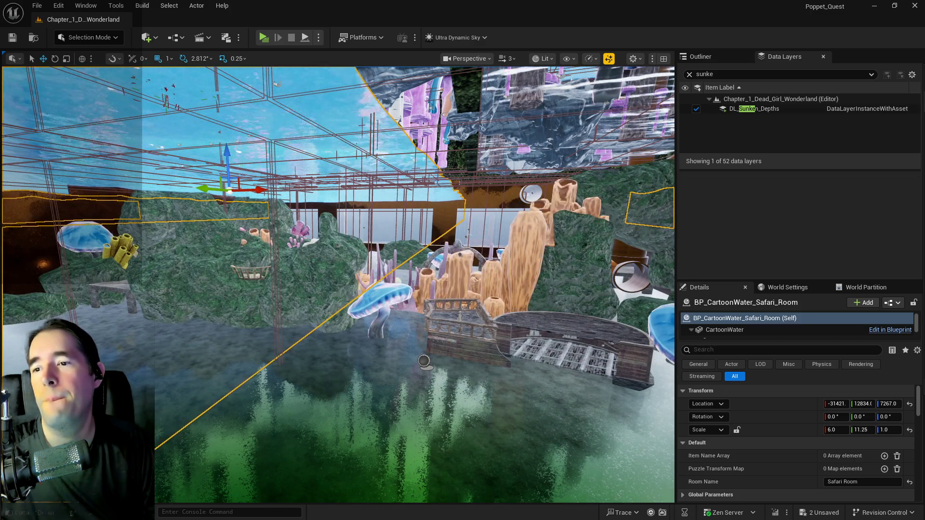
{"action": "mouse_move", "coordinate": [339, 258]}
{"action": "left_mouse_down"}
{"action": "mouse_move", "coordinate": [308, 260]}
{"action": "mouse_move", "coordinate": [540, 249]}
{"action": "left_mouse_up"}
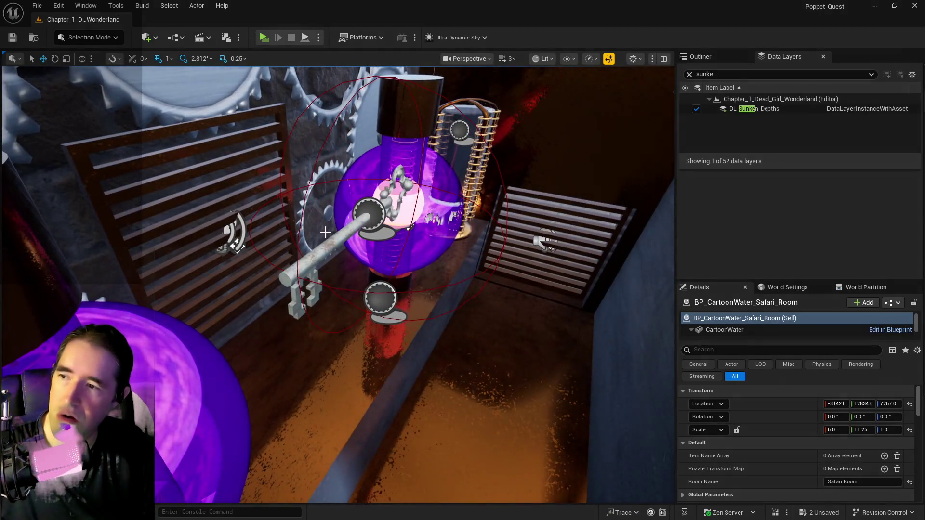
{"action": "left_click", "coordinate": [325, 233]}
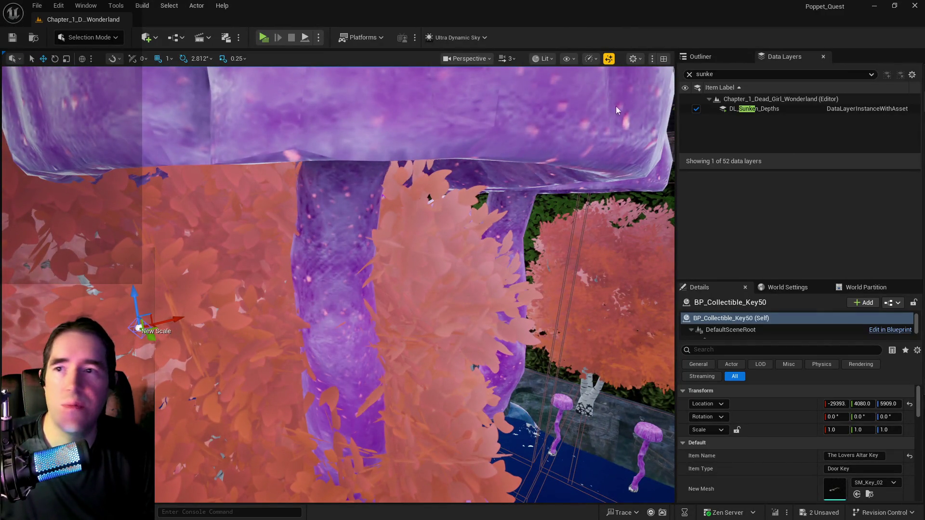
- Revert to an earlier 'Clicking on Elements' step in Undo History, docking the window on the right
{"action": "left_click", "coordinate": [58, 5]}
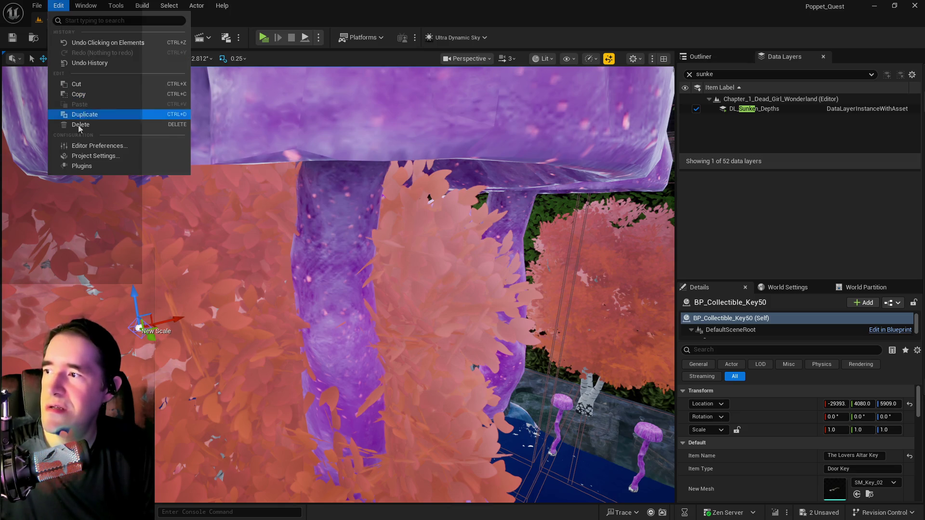
{"action": "left_click", "coordinate": [90, 62]}
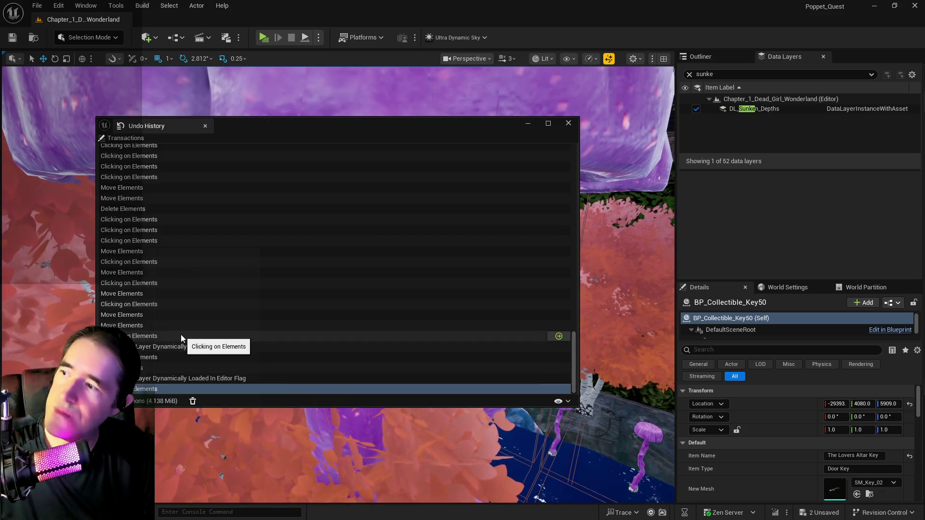
{"action": "left_click", "coordinate": [144, 181]}
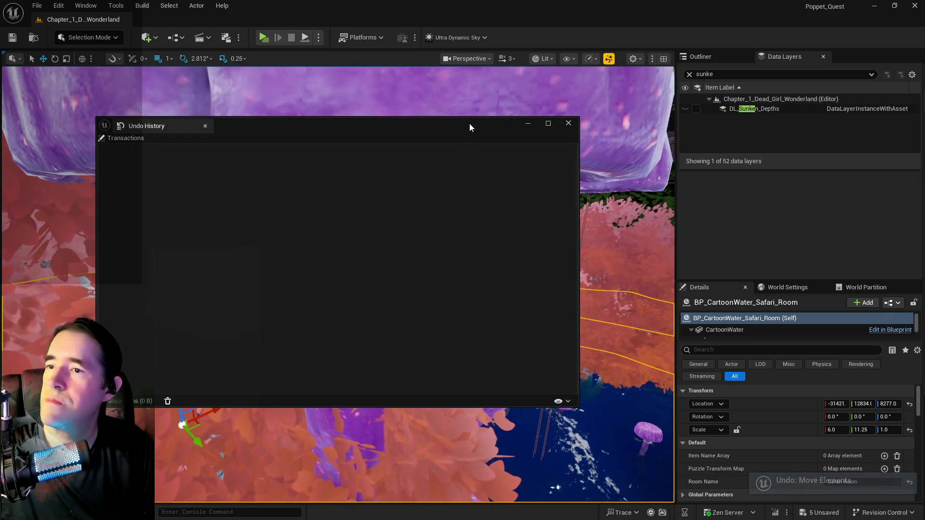
{"action": "left_click_drag", "start_coordinate": [470, 127], "coordinate": [819, 140]}
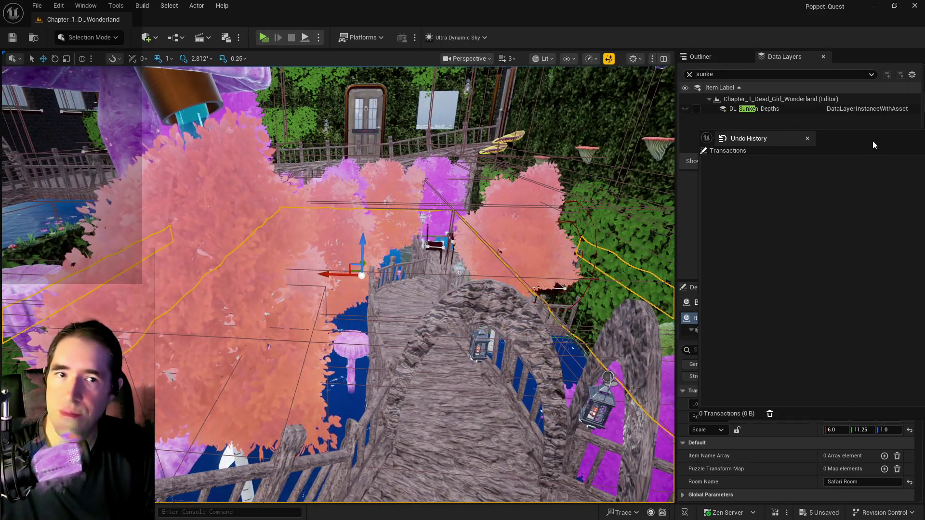
{"action": "left_click", "coordinate": [808, 139]}
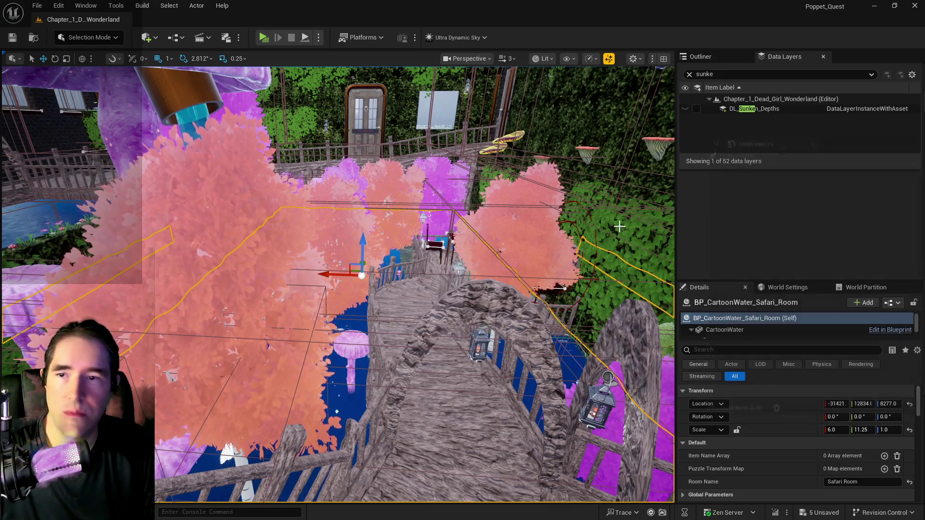
- Switch to the Outliner to list the level's actors, including the Safari Room water
{"action": "left_click", "coordinate": [716, 56]}
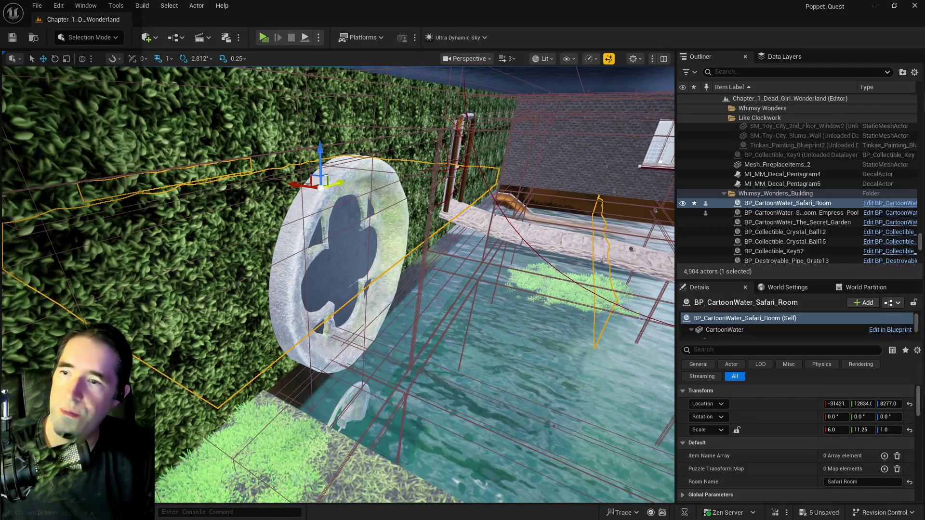
- Alt-drag BP_CartoonWater_Safari_Room along X into Safari_Room2 and raise the copy to Z 7181
{"action": "left_click_drag", "start_coordinate": [292, 180], "coordinate": [537, 242], "text": "alt"}
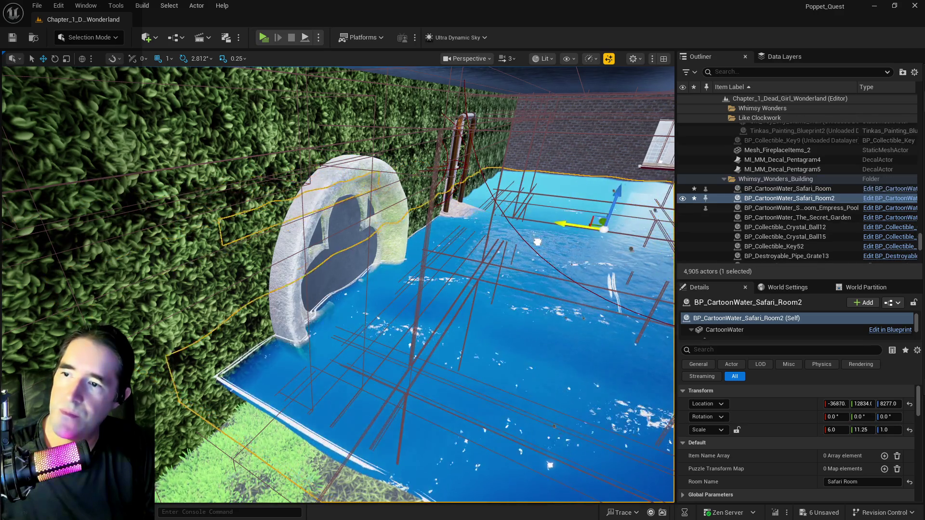
{"action": "key", "text": "f"}
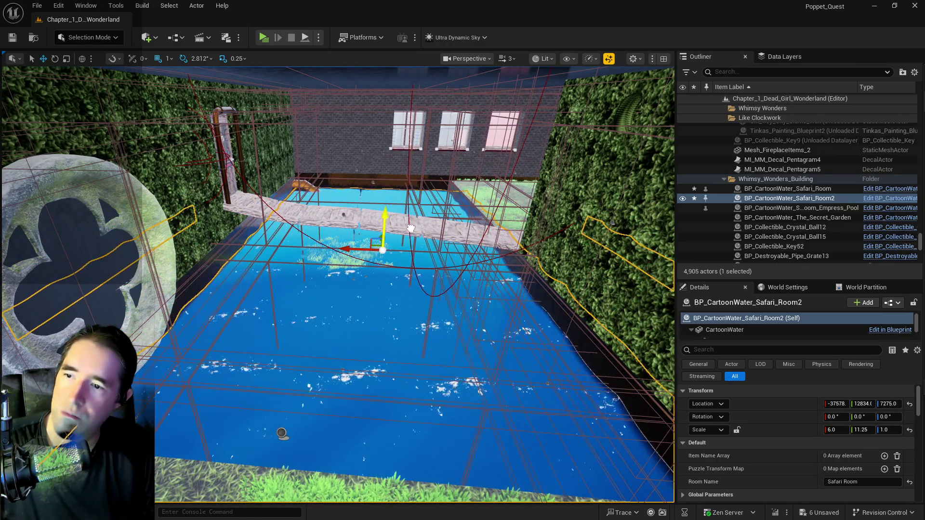
{"action": "left_click_drag", "start_coordinate": [418, 258], "coordinate": [434, 250]}
{"action": "left_click_drag", "start_coordinate": [193, 214], "coordinate": [201, 188]}
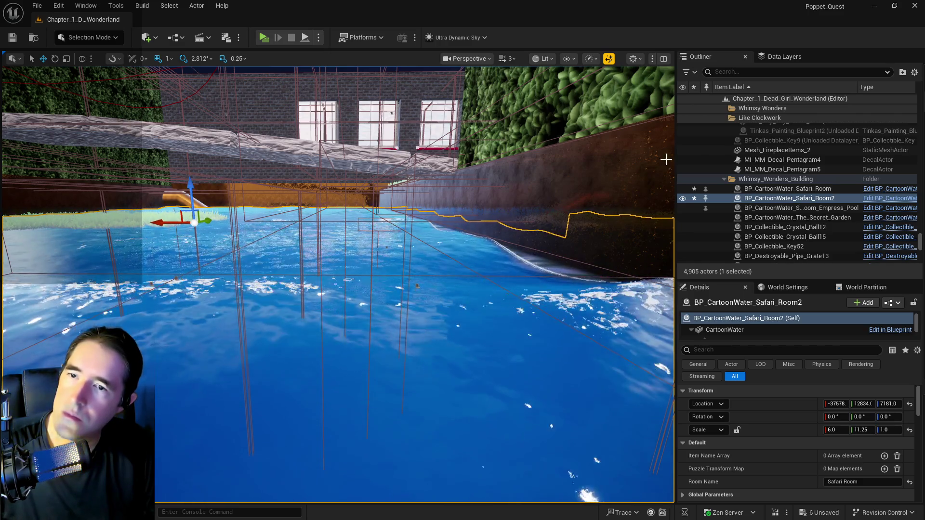
{"action": "left_click", "coordinate": [779, 56]}
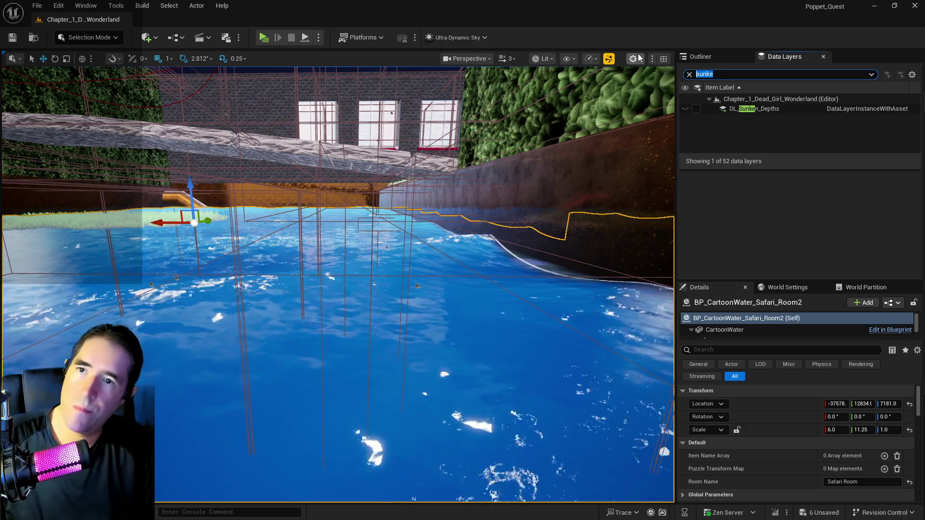
- Filter data layers for 'hidd', load DL_Hidden_Grotto, and save all changes
{"action": "type", "text": "hidd"}
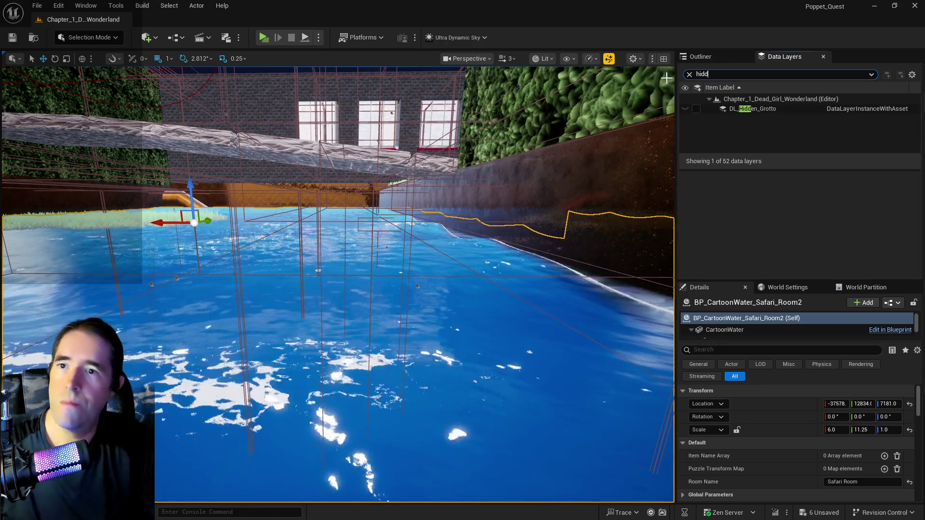
{"action": "left_click", "coordinate": [697, 109]}
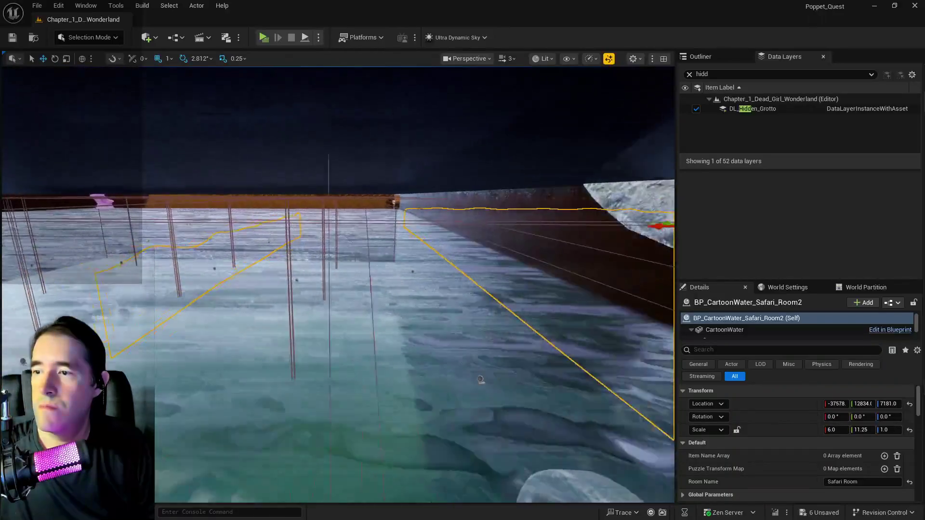
{"action": "key", "text": "ctrl+s"}
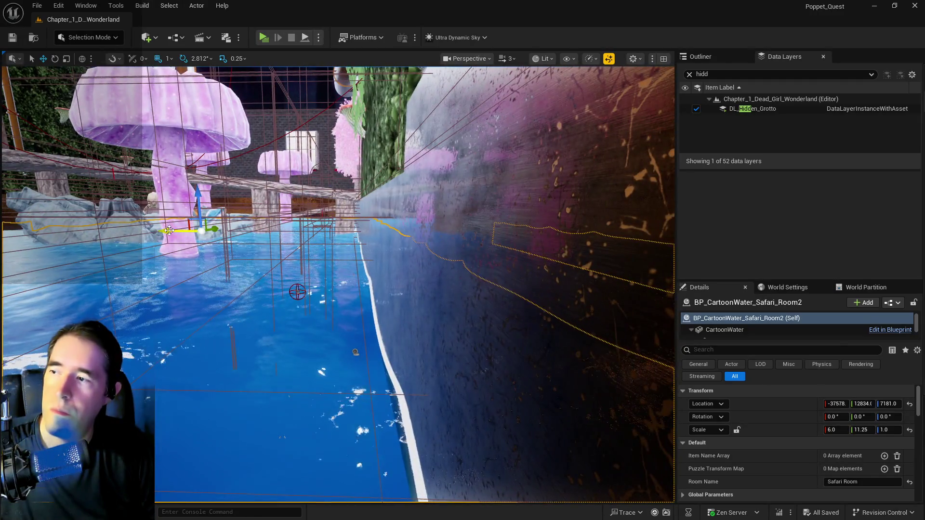
- Move the Safari_Room2 water to X -32620 and widen it to X scale 14.75
{"action": "left_click_drag", "start_coordinate": [169, 231], "coordinate": [140, 232]}
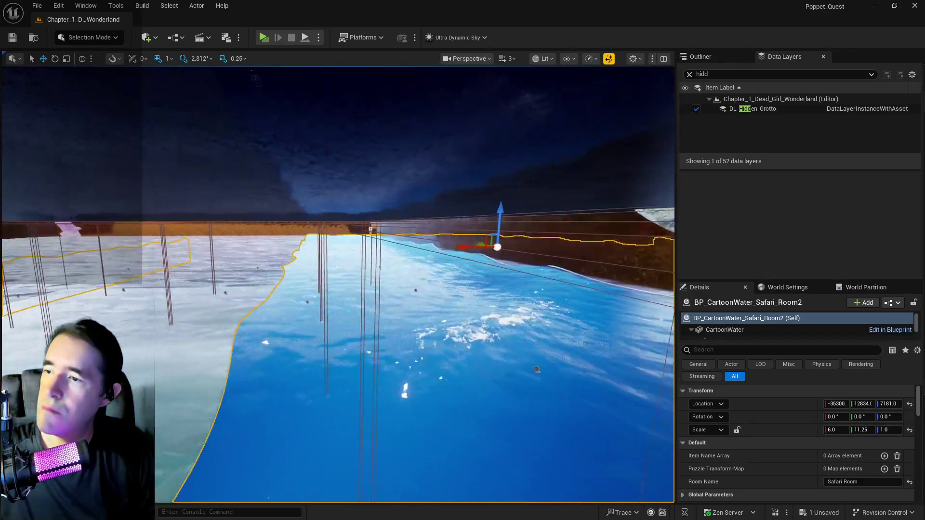
{"action": "left_click_drag", "start_coordinate": [491, 256], "coordinate": [436, 256]}
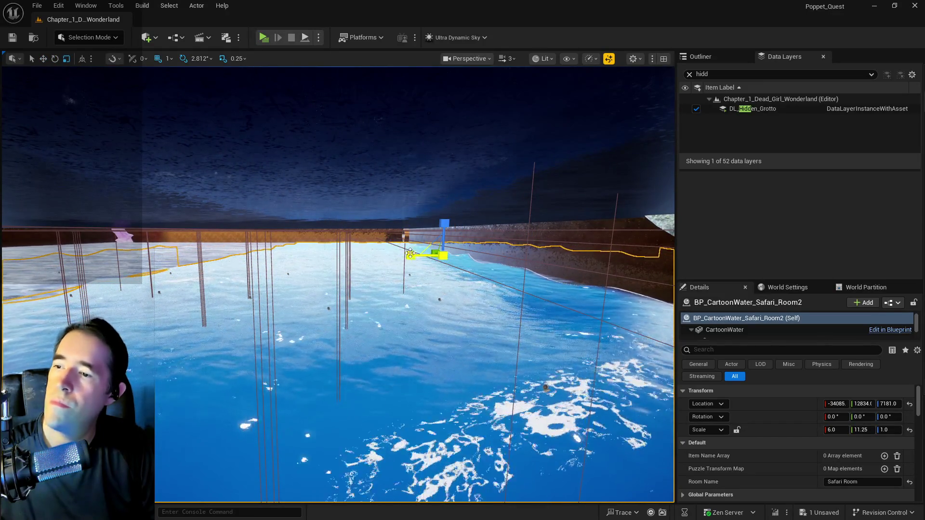
{"action": "left_click_drag", "start_coordinate": [411, 255], "coordinate": [436, 255]}
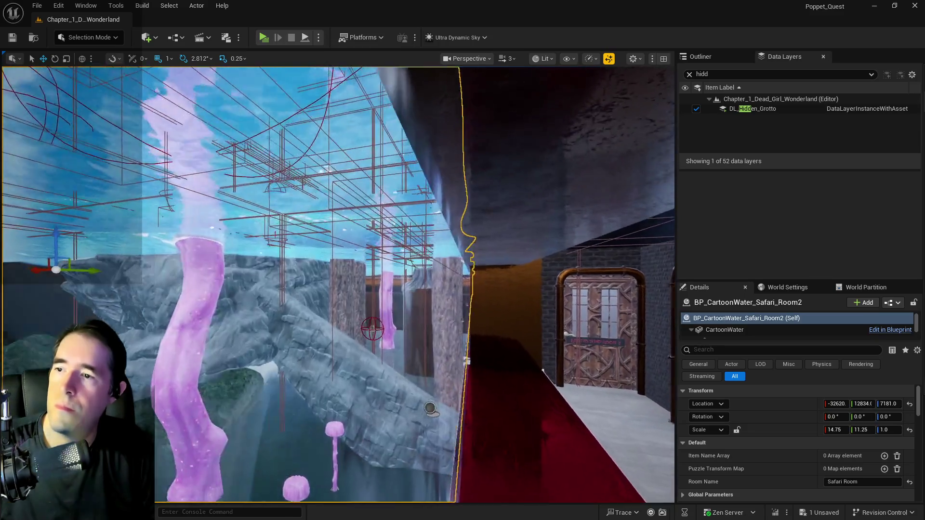
- Fly to the Safari_Room2 water and nudge its X location to -32457
{"action": "key", "text": "w"}
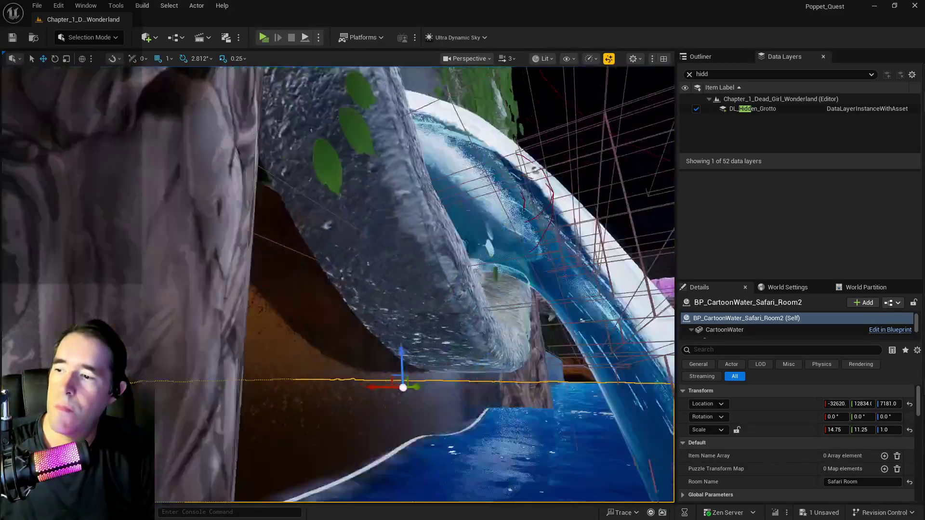
{"action": "key", "text": "w"}
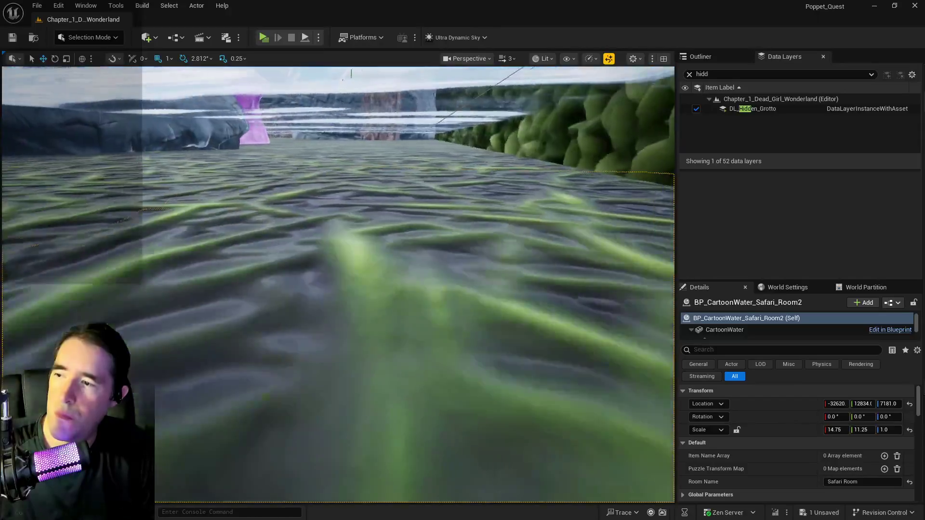
{"action": "key", "text": "w"}
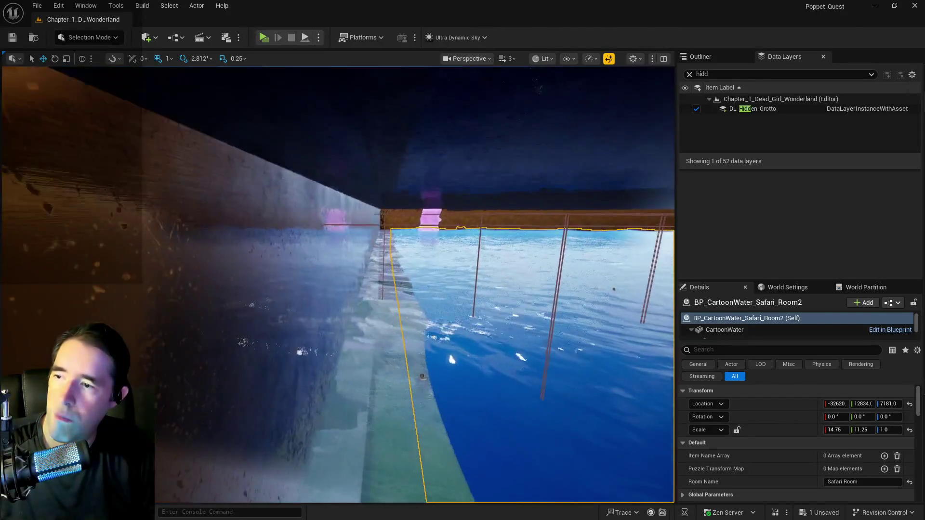
{"action": "key", "text": "w"}
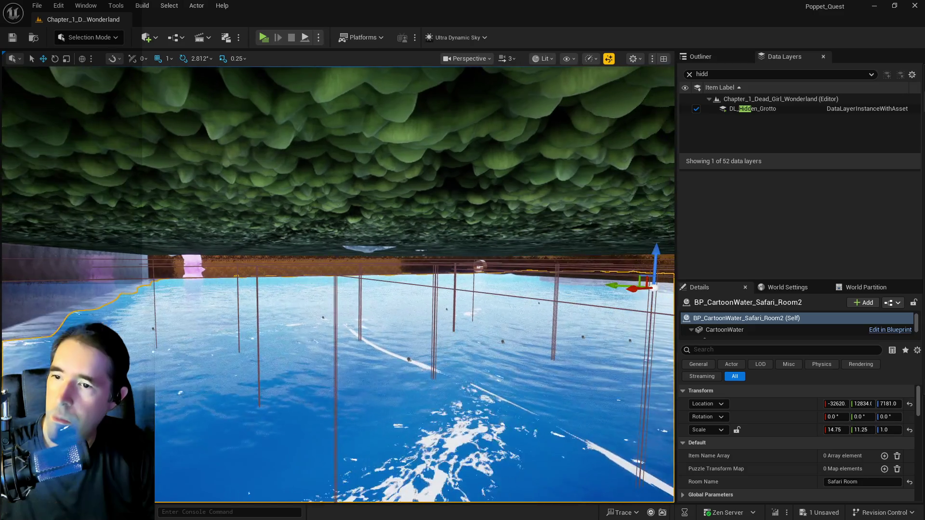
{"action": "left_click_drag", "start_coordinate": [837, 402], "coordinate": [834, 402]}
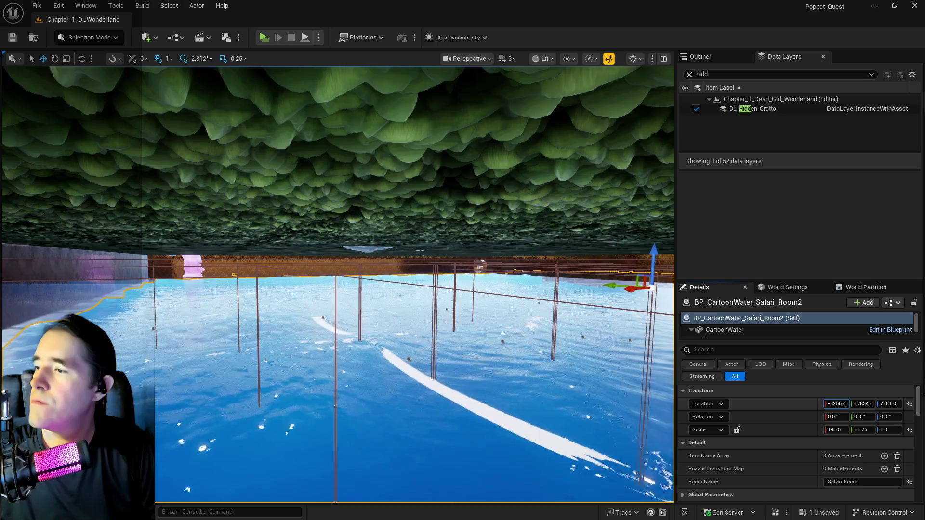
- Set the water's X scale to 15.0 and look over the resulting pool
{"action": "key", "text": "e"}
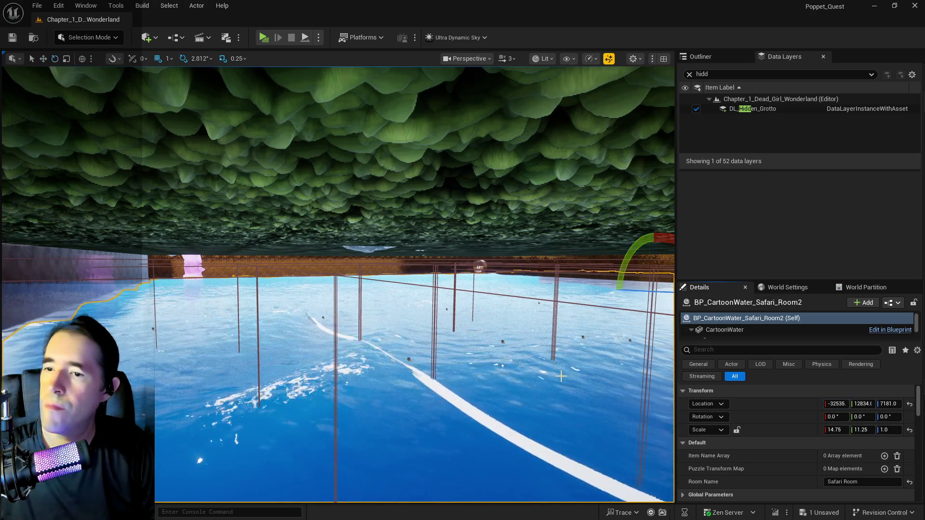
{"action": "key", "text": "r"}
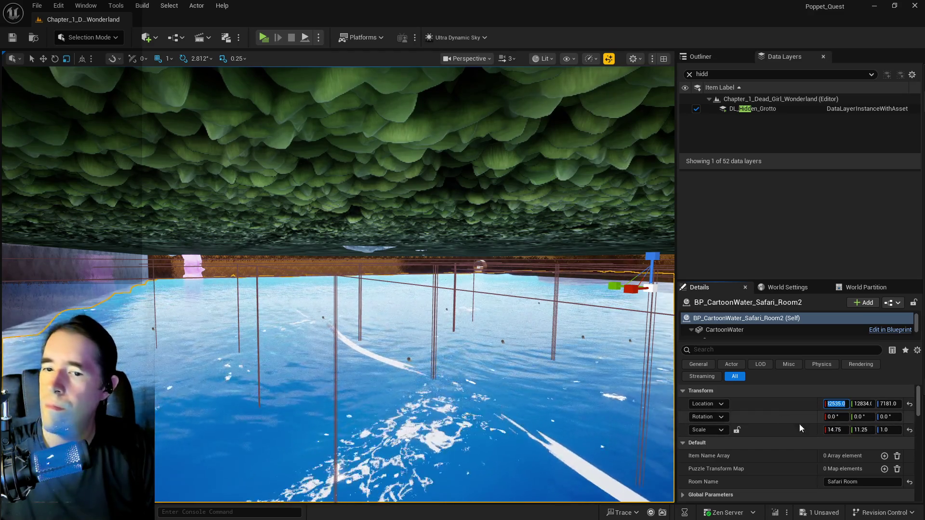
{"action": "left_click", "coordinate": [836, 430]}
{"action": "type", "text": "15"}
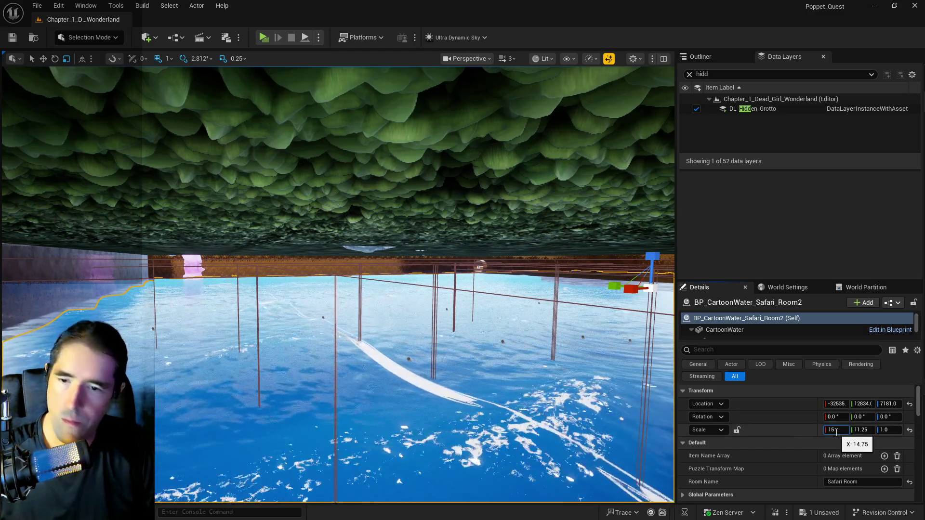
{"action": "key", "text": "Return"}
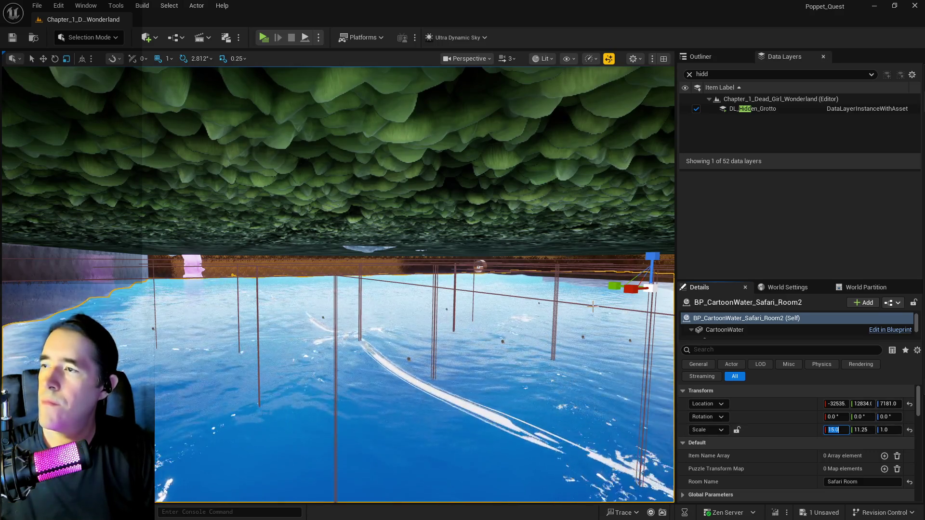
{"action": "left_click_drag", "start_coordinate": [592, 306], "coordinate": [600, 287]}
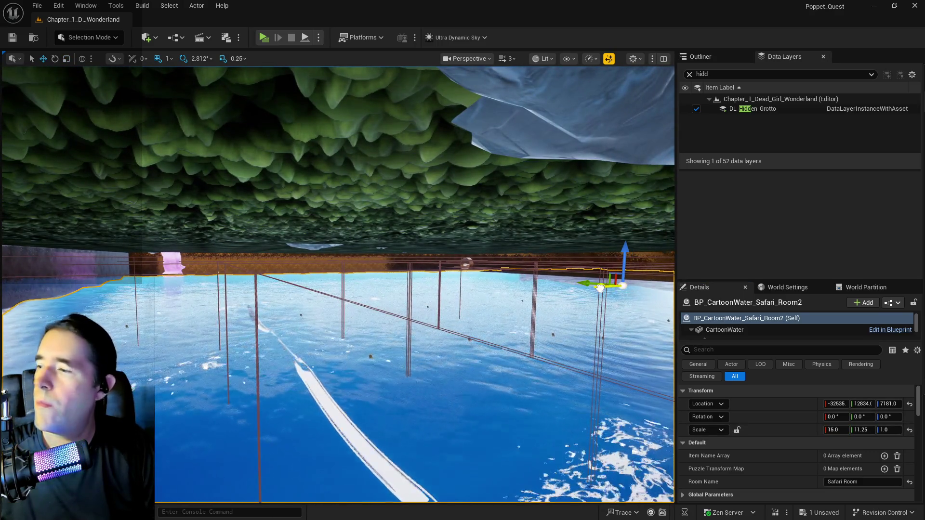
{"action": "mouse_move", "coordinate": [533, 352]}
{"action": "left_mouse_down"}
{"action": "mouse_move", "coordinate": [614, 407]}
{"action": "mouse_move", "coordinate": [314, 236]}
{"action": "left_mouse_up"}
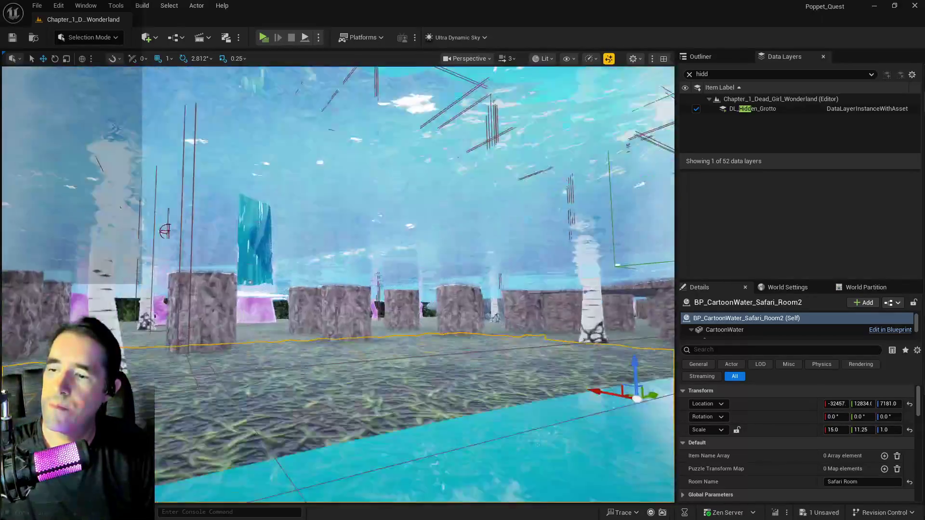
- Nudge the Safari_Room2 water's Y location to about 12993 and frame it to inspect its edges
{"action": "left_click_drag", "start_coordinate": [313, 236], "coordinate": [337, 250]}
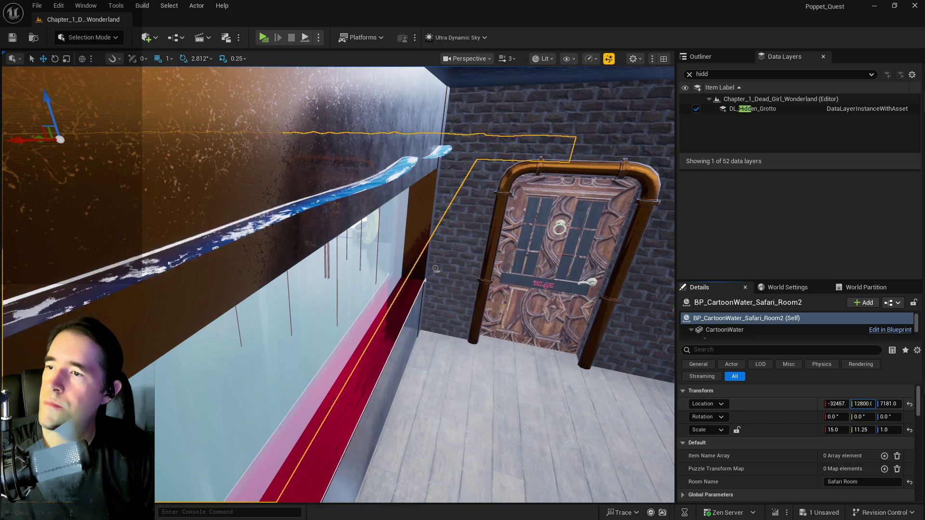
{"action": "mouse_move", "coordinate": [862, 404]}
{"action": "left_mouse_down"}
{"action": "mouse_move", "coordinate": [873, 403]}
{"action": "mouse_move", "coordinate": [865, 403]}
{"action": "left_mouse_up"}
{"action": "key", "text": "f"}
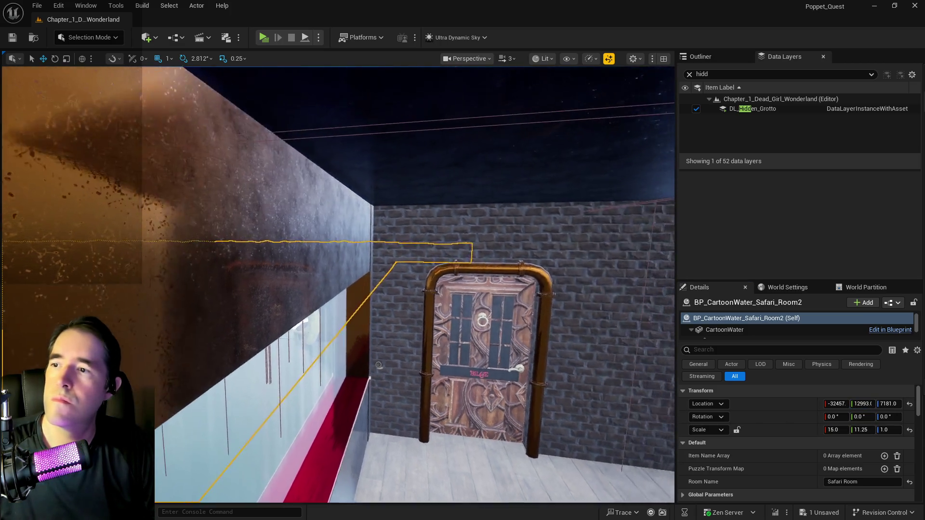
{"action": "key", "text": "f"}
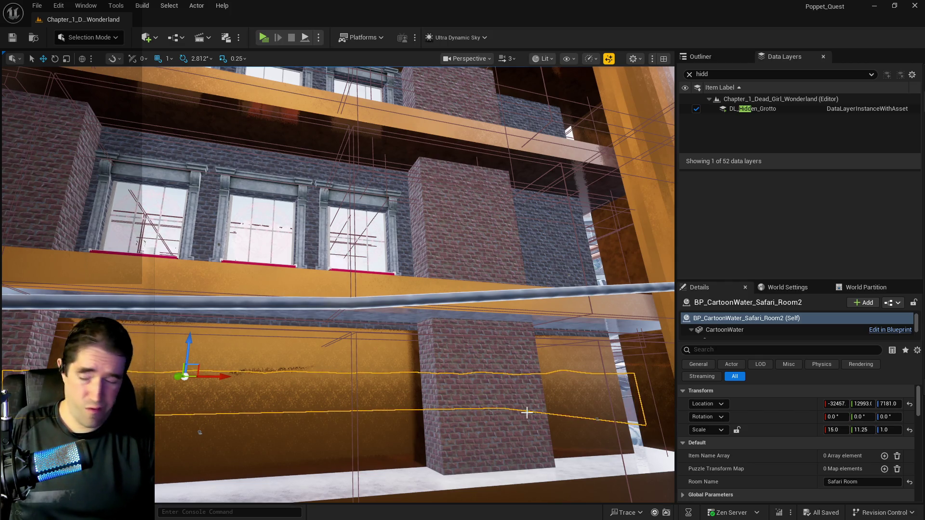
{"action": "scroll", "coordinate": [452, 442], "scroll_direction": "up", "scroll_amount": 10}
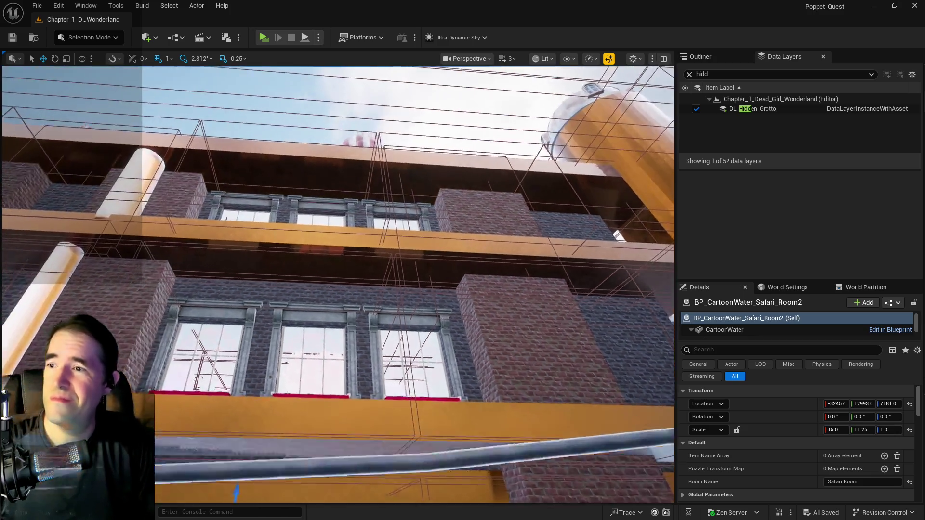
{"action": "key", "text": "f"}
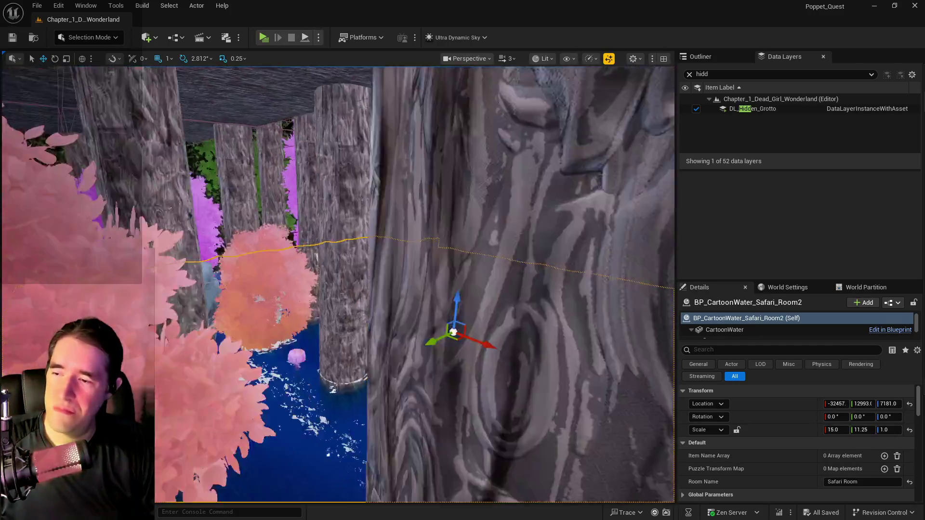
{"action": "scroll", "coordinate": [338, 284], "scroll_direction": "down", "scroll_amount": 10}
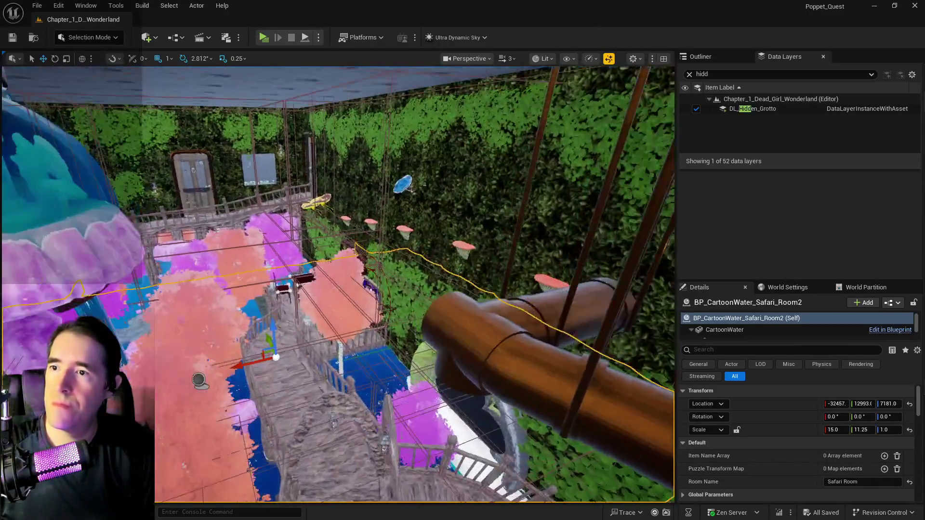
- Select the Safari Room door BP_Door_42 and tick Is Open so it starts open
{"action": "left_click", "coordinate": [192, 178]}
{"action": "key", "text": "f"}
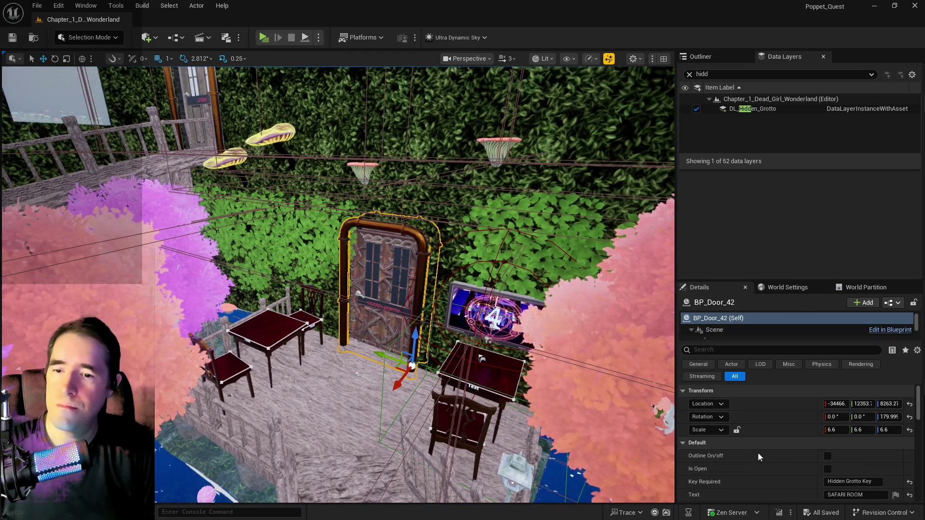
{"action": "left_click", "coordinate": [828, 469]}
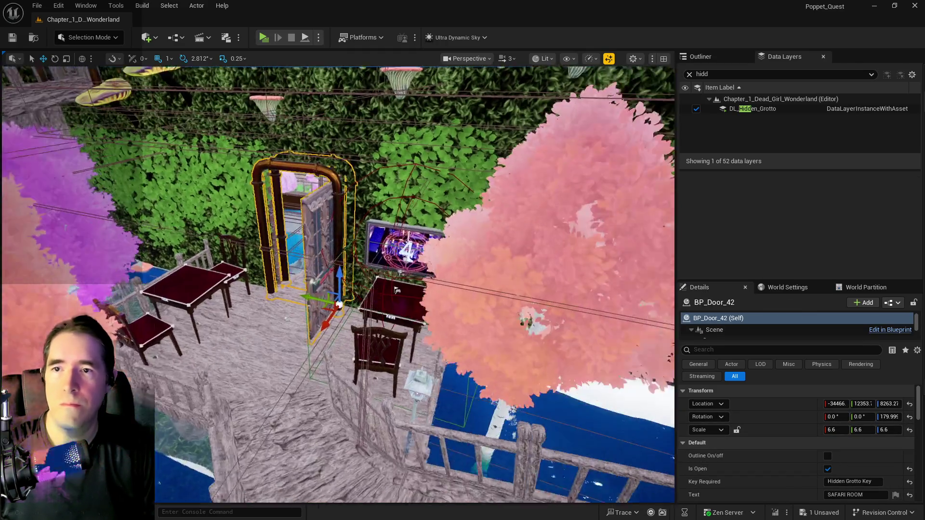
{"action": "mouse_move", "coordinate": [619, 386]}
{"action": "left_mouse_down"}
{"action": "mouse_move", "coordinate": [636, 376]}
{"action": "mouse_move", "coordinate": [626, 366]}
{"action": "left_mouse_up"}
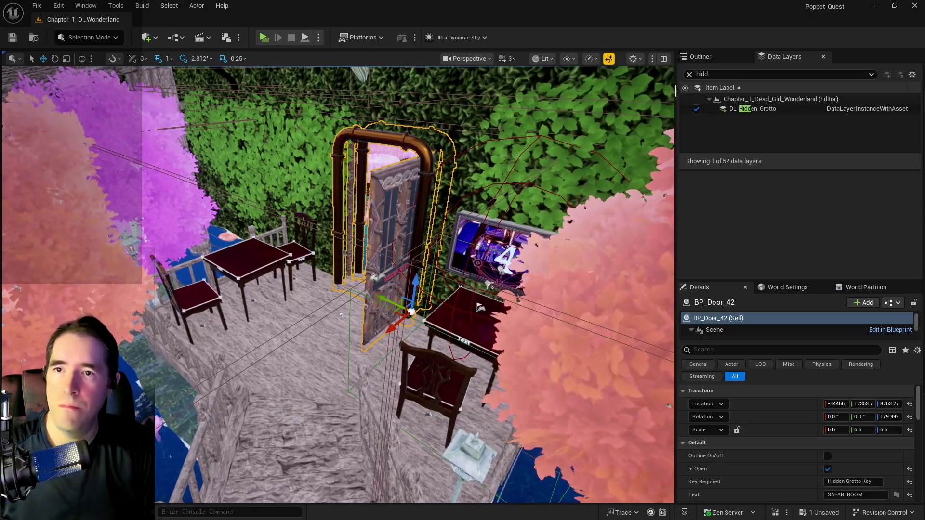
{"action": "left_click", "coordinate": [720, 58]}
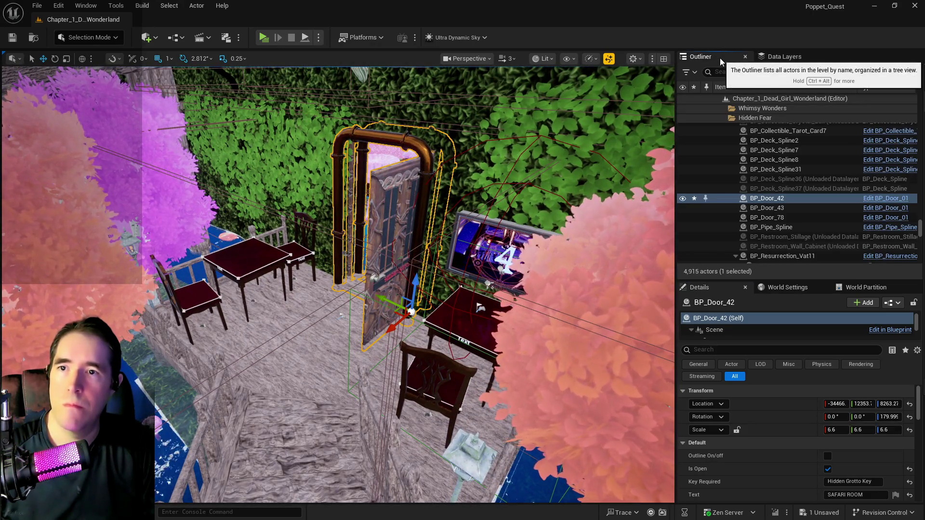
{"action": "left_click", "coordinate": [725, 72]}
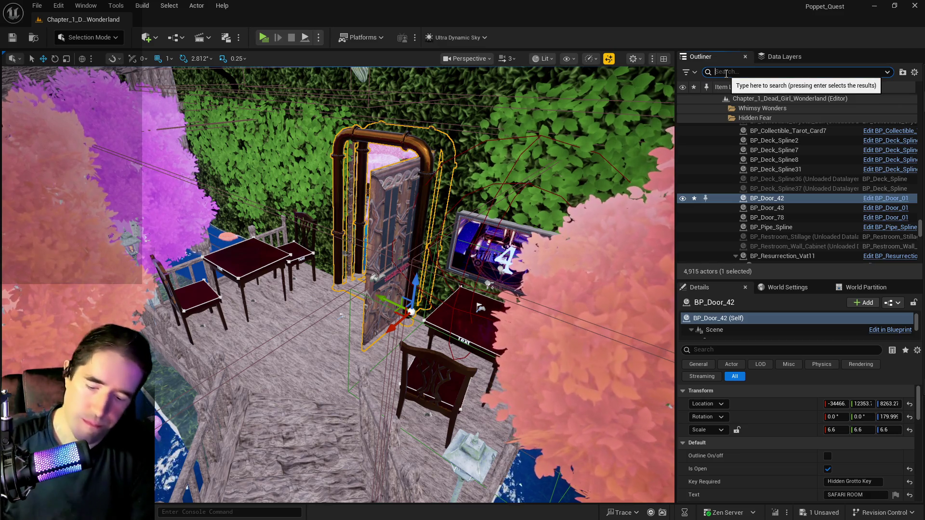
- Find Ultra_Dynamic_Sky via 'ultra' search, set Time Of Day to 2400, then select the Empress Pool
{"action": "type", "text": "ultra"}
{"action": "left_click", "coordinate": [771, 127]}
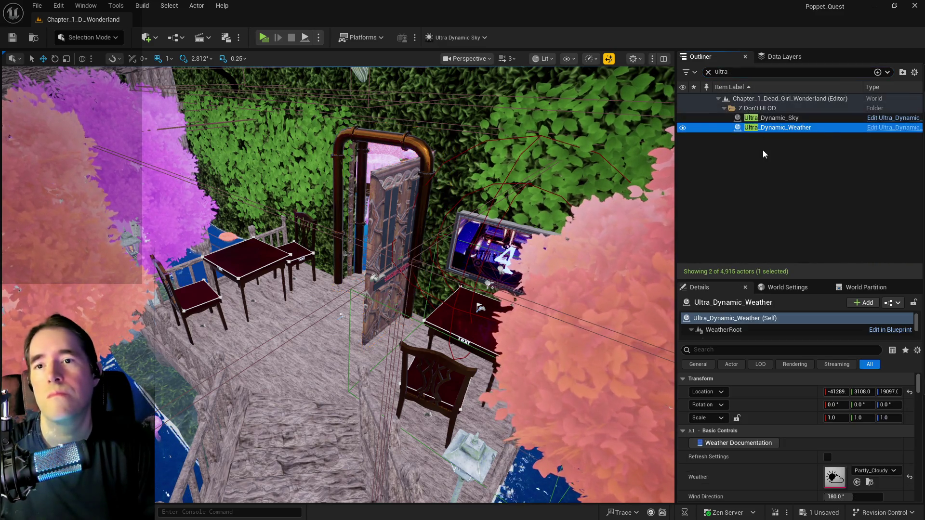
{"action": "left_click", "coordinate": [781, 118]}
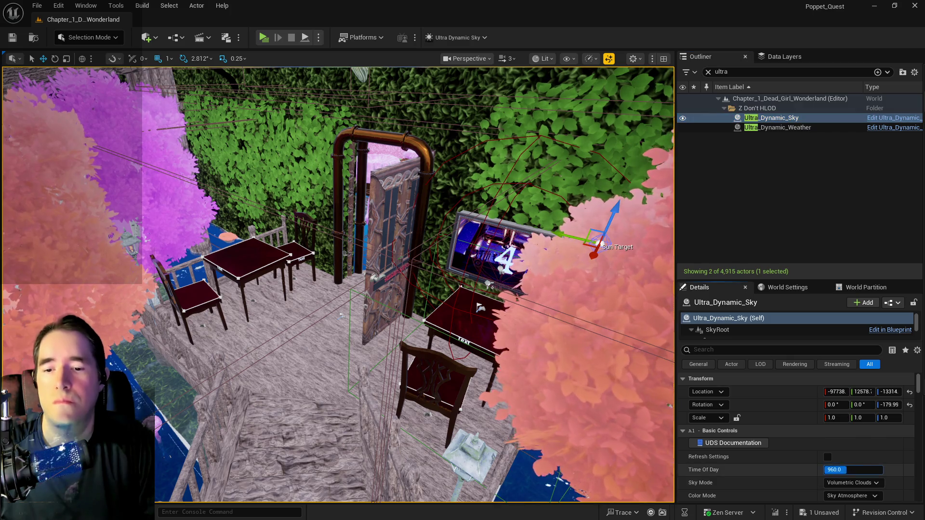
{"action": "type", "text": "2400"}
{"action": "key", "text": "Return"}
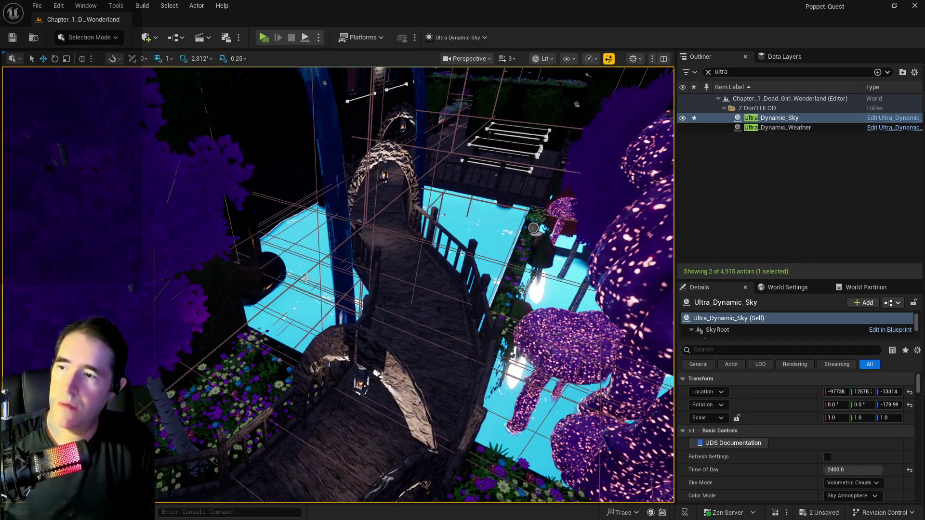
{"action": "left_click", "coordinate": [300, 275]}
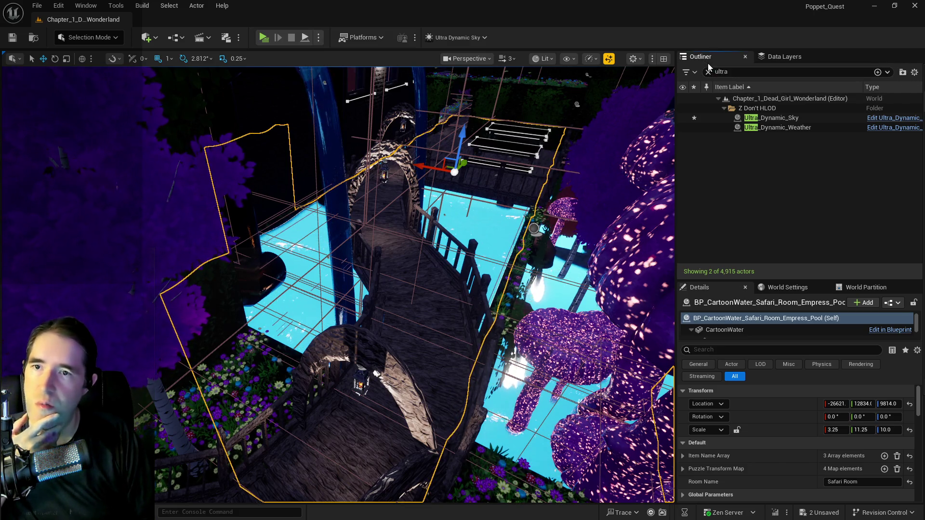
{"action": "left_click", "coordinate": [709, 72]}
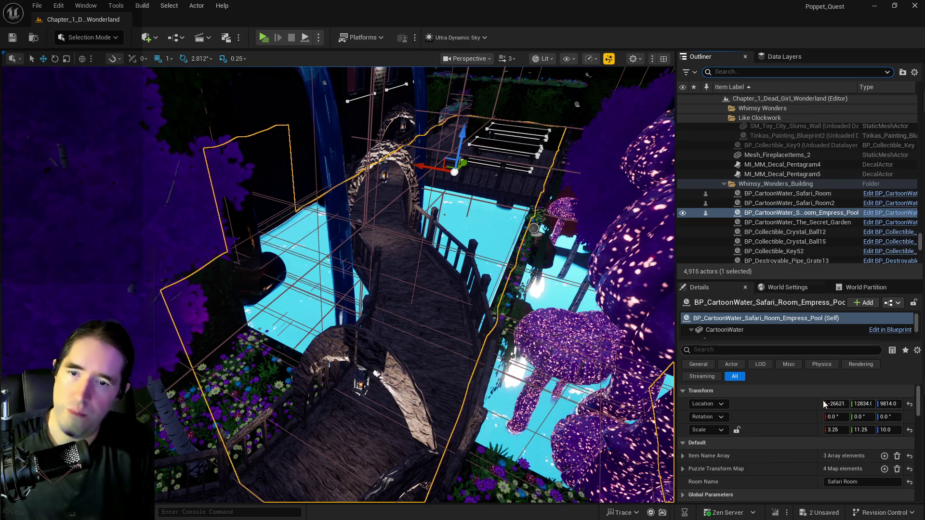
- Expand the Empress Pool's Trough settings and Global Parameters in the Details panel
{"action": "scroll", "coordinate": [707, 457], "scroll_direction": "down", "scroll_amount": 3}
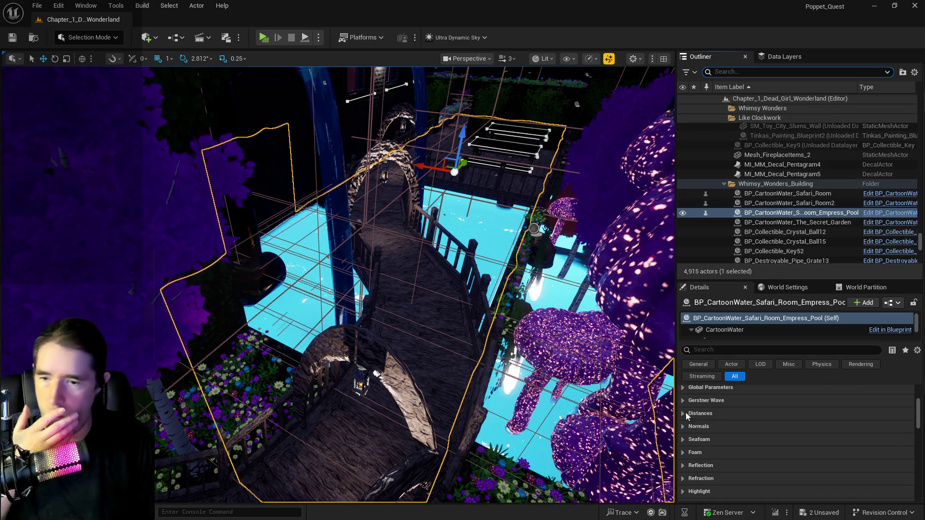
{"action": "scroll", "coordinate": [687, 428], "scroll_direction": "down", "scroll_amount": 2}
{"action": "left_click", "coordinate": [716, 456]}
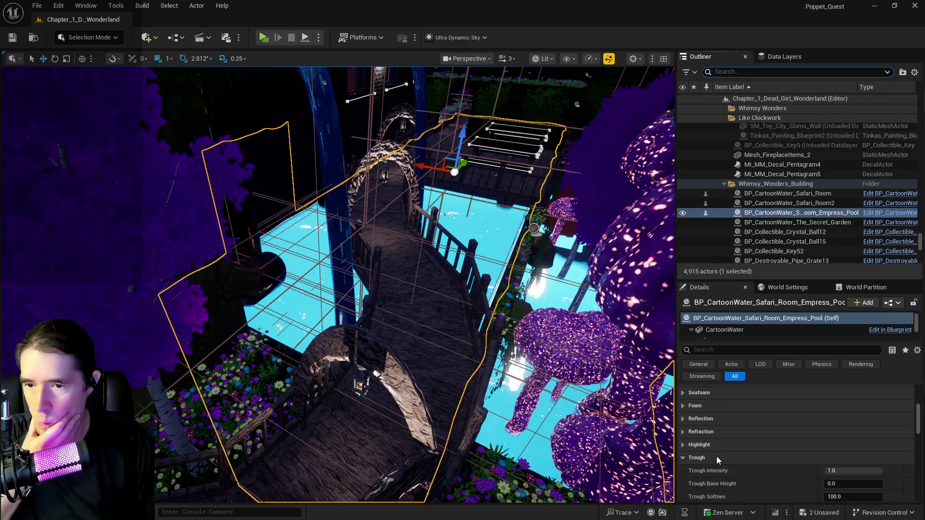
{"action": "scroll", "coordinate": [716, 456], "scroll_direction": "down", "scroll_amount": 1}
{"action": "scroll", "coordinate": [716, 456], "scroll_direction": "up", "scroll_amount": 5}
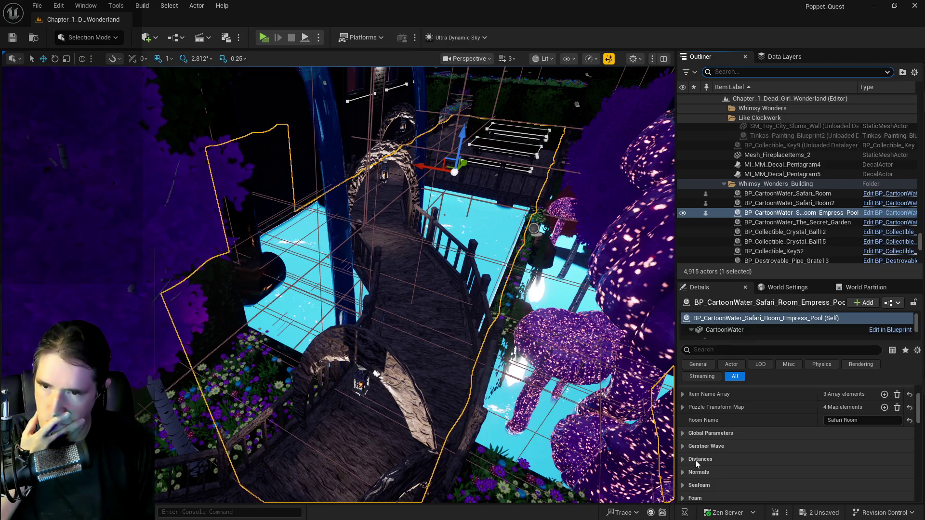
{"action": "left_click", "coordinate": [684, 433]}
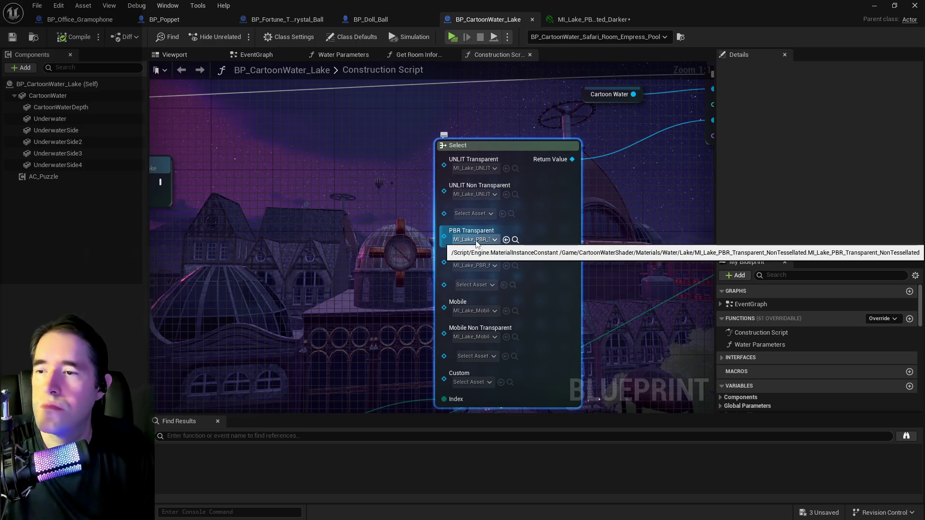
- From the Select node's PBR Transparent pin, find and open the darker lake PBR material instance
{"action": "left_click", "coordinate": [515, 240]}
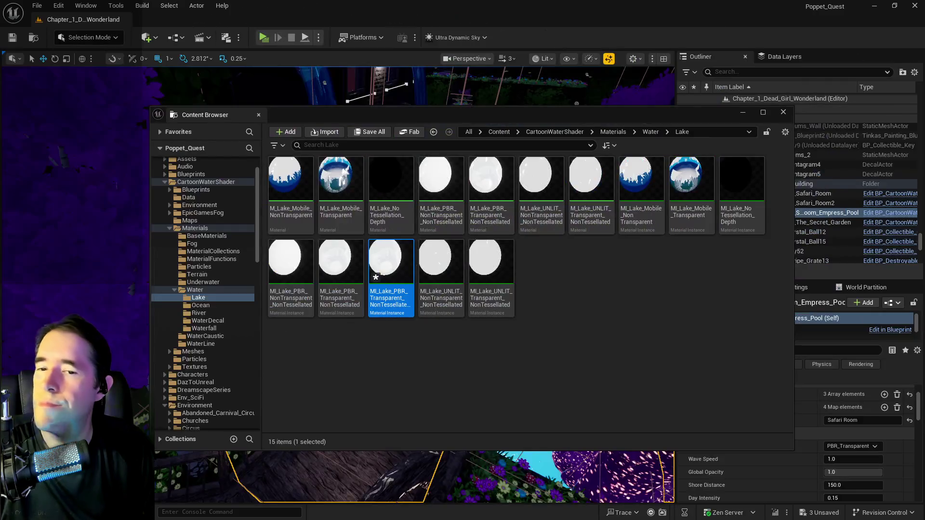
{"action": "left_click_drag", "start_coordinate": [482, 114], "coordinate": [258, 110]}
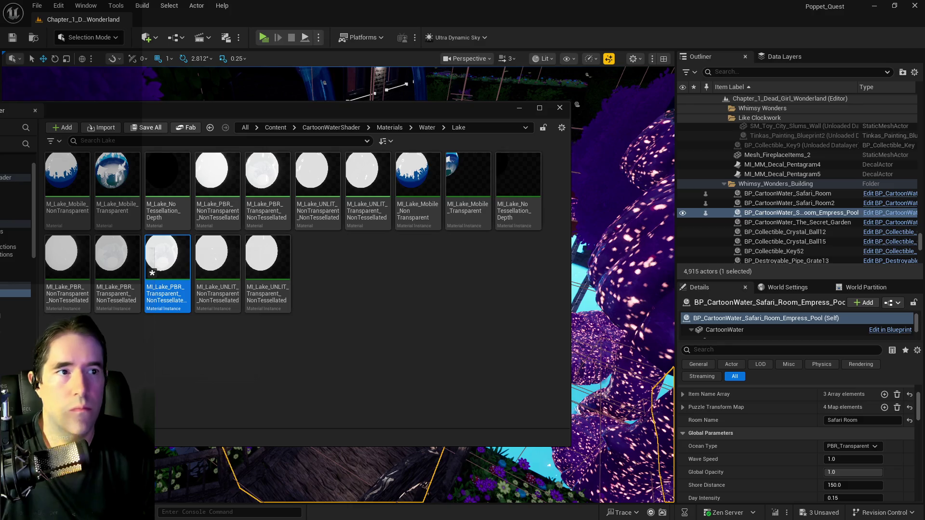
{"action": "key", "text": "ctrl+e"}
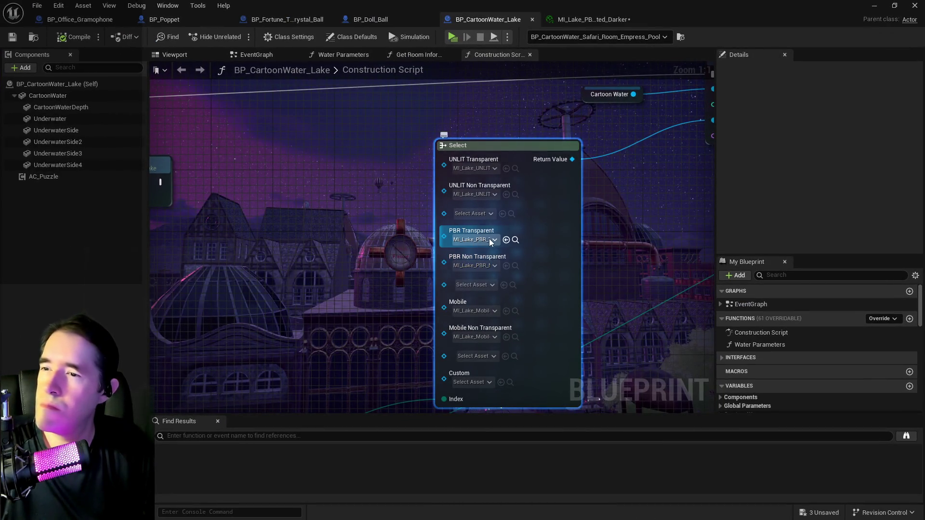
{"action": "left_click", "coordinate": [515, 240]}
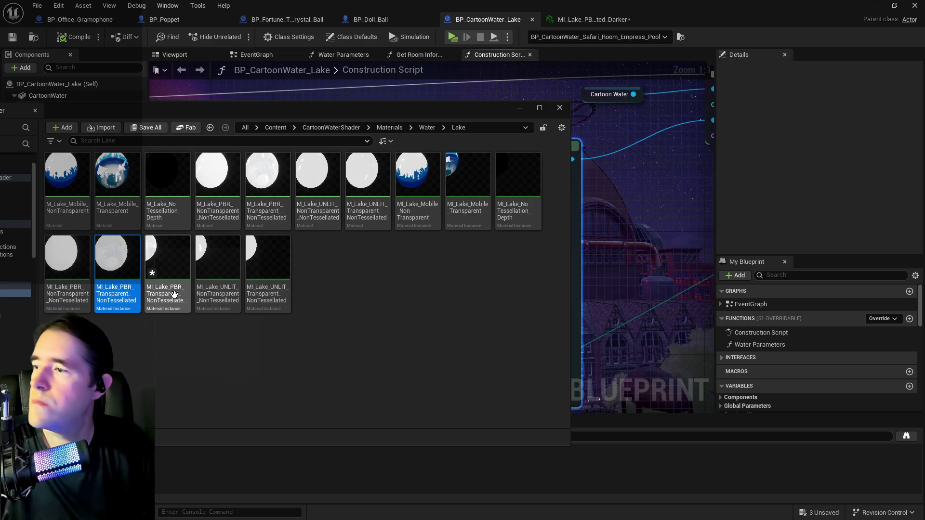
{"action": "double_click", "coordinate": [174, 295]}
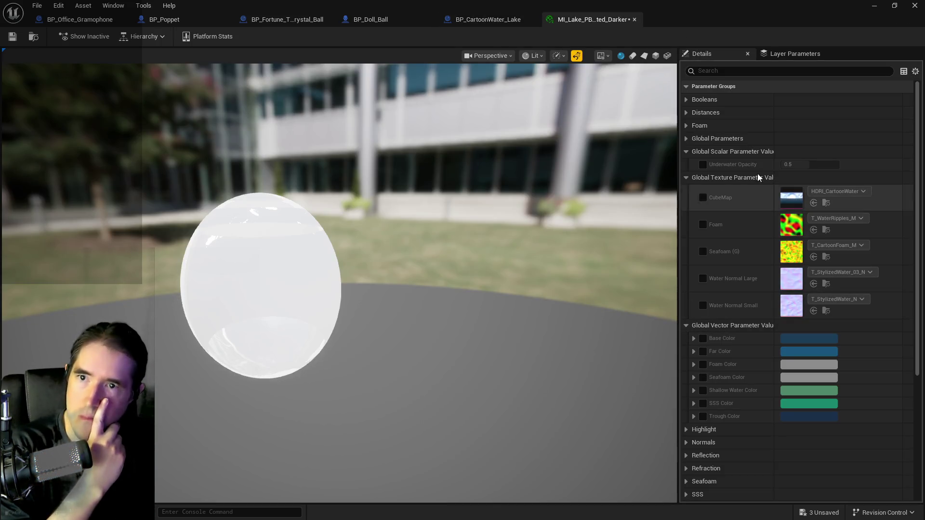
- Enable Light Based SSS under Booleans in the darker lake material instance and save it
{"action": "left_click", "coordinate": [687, 112]}
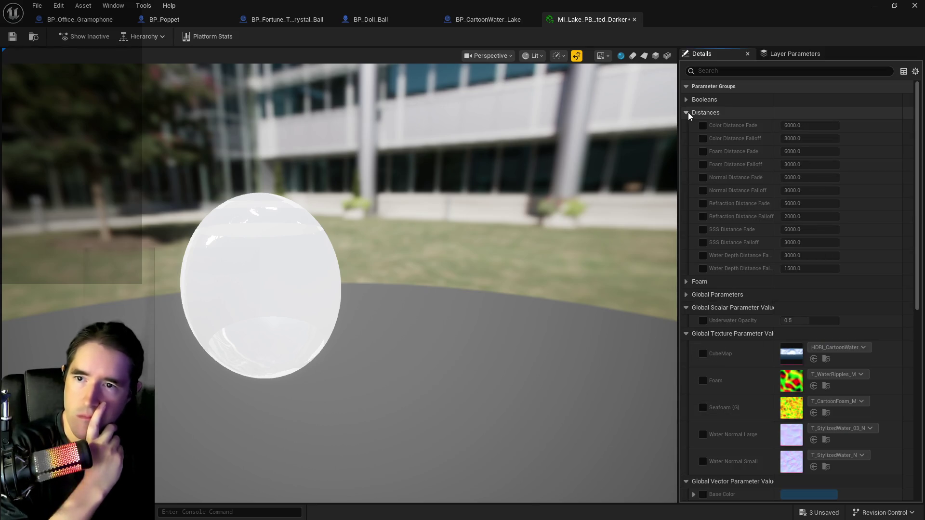
{"action": "left_click", "coordinate": [688, 112]}
{"action": "left_click", "coordinate": [688, 99]}
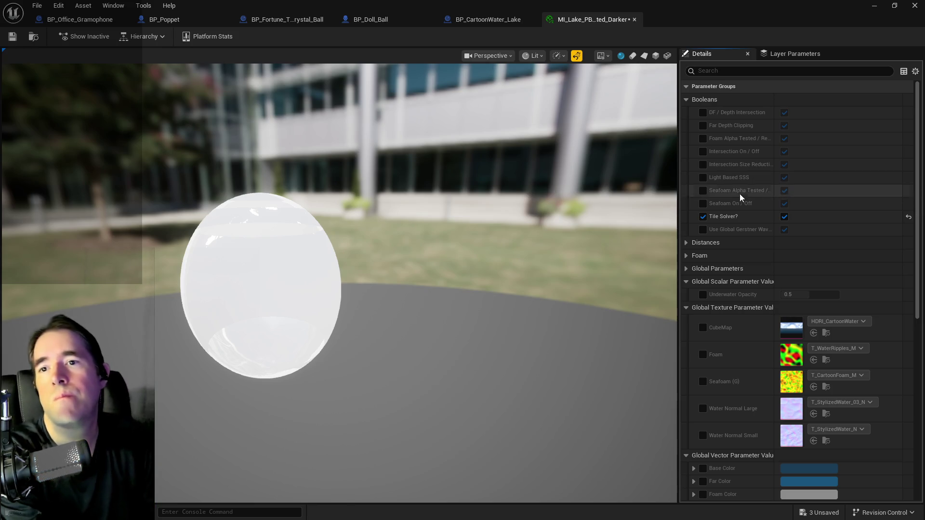
{"action": "left_click", "coordinate": [685, 100]}
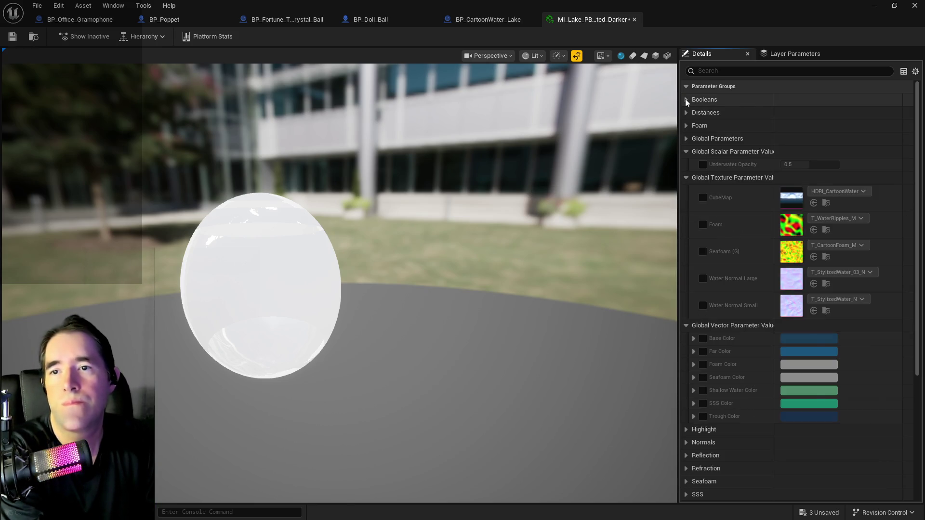
{"action": "left_click", "coordinate": [685, 99]}
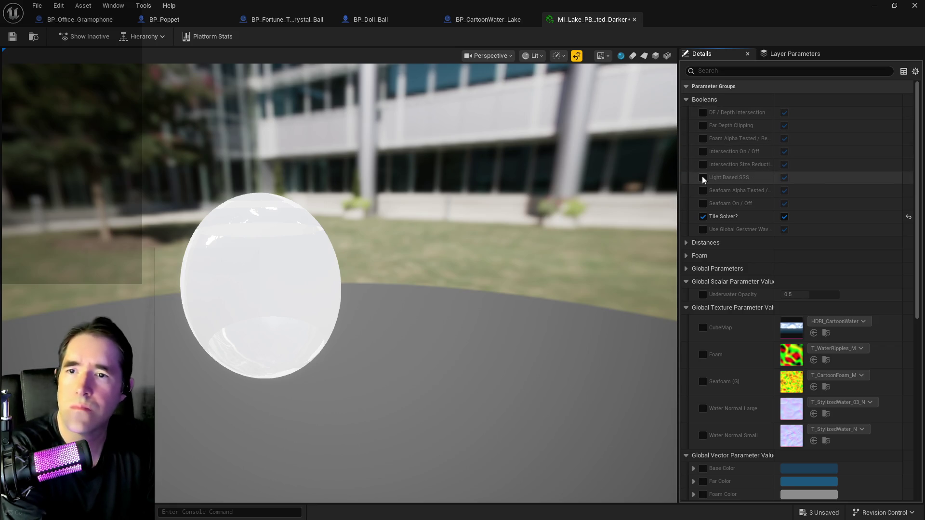
{"action": "left_click", "coordinate": [702, 177]}
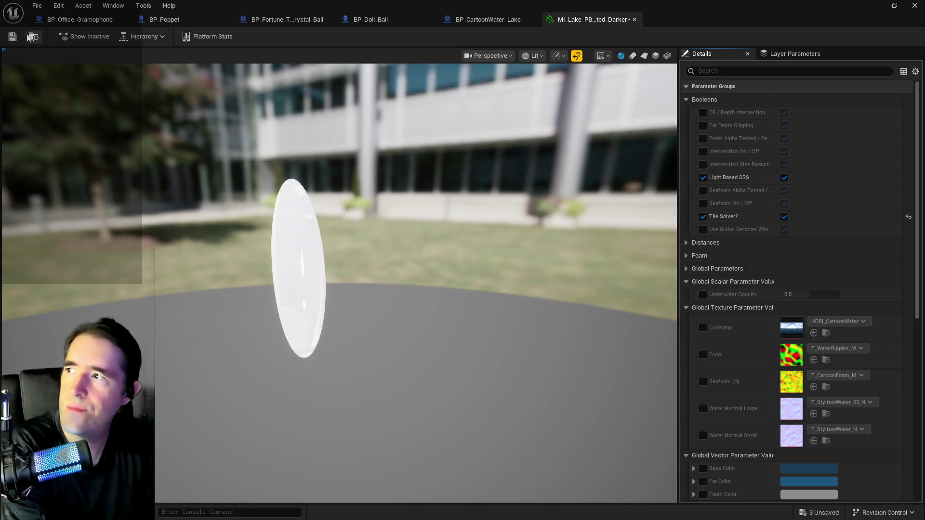
{"action": "key", "text": "ctrl+s"}
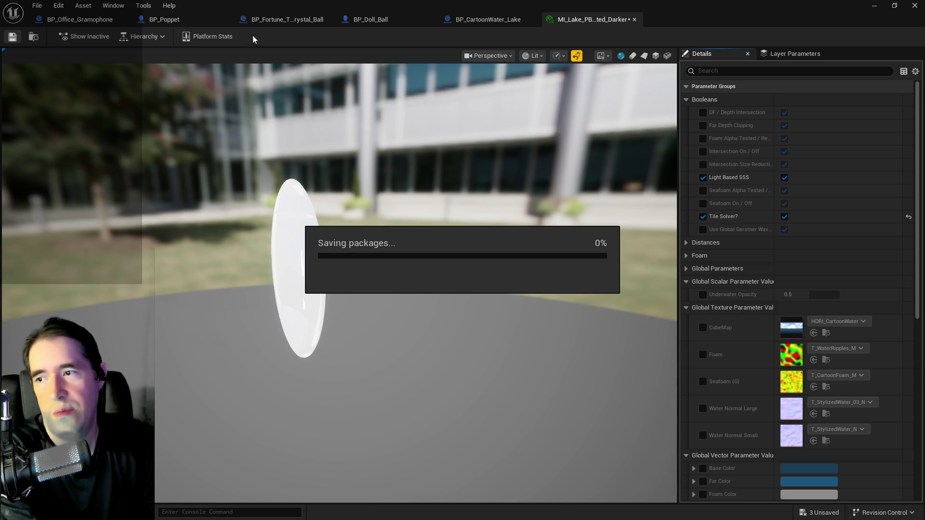
- Check the pool by the purple trees in the level, then maximize the material editor again
{"action": "left_click_drag", "start_coordinate": [445, 6], "coordinate": [890, 56]}
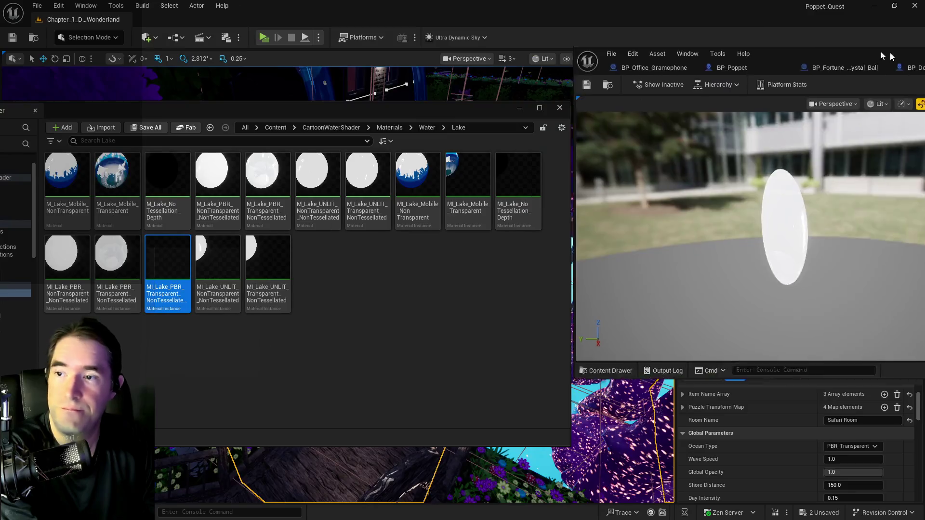
{"action": "left_click_drag", "start_coordinate": [480, 114], "coordinate": [679, 295]}
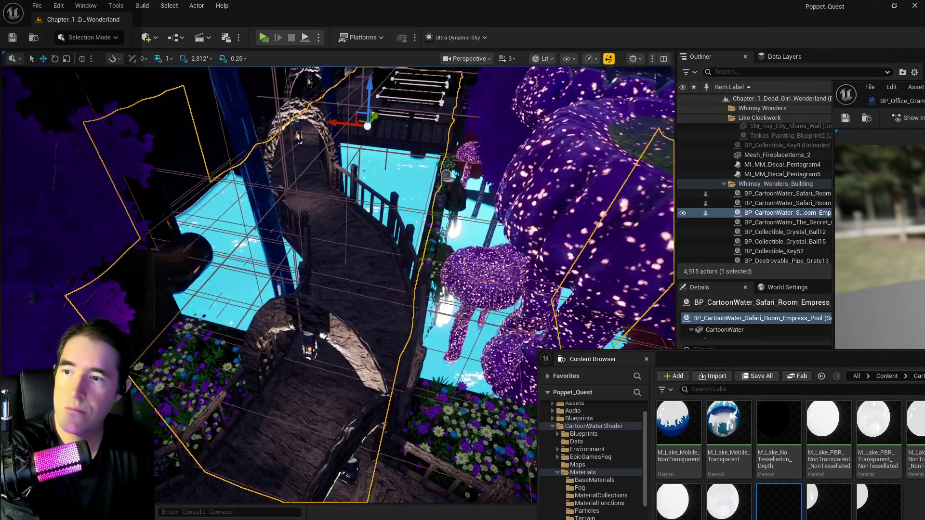
{"action": "left_click_drag", "start_coordinate": [434, 289], "coordinate": [481, 269]}
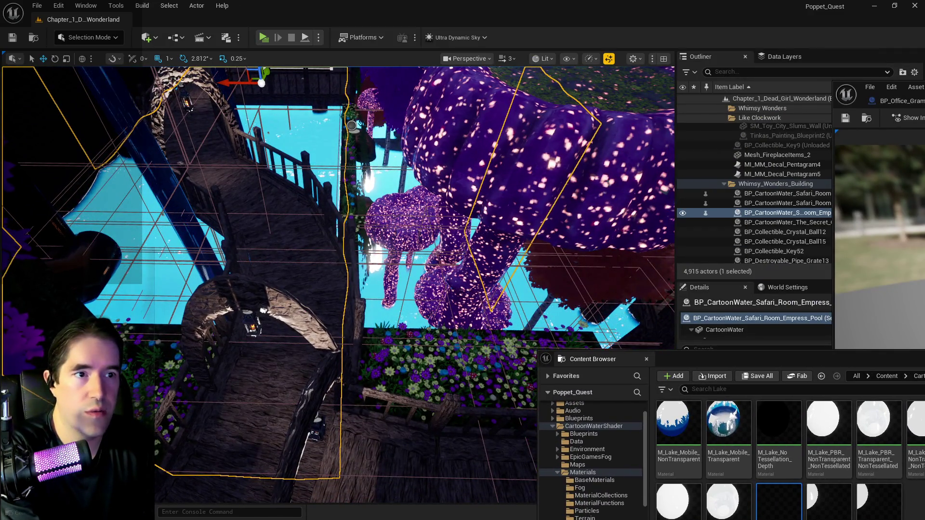
{"action": "left_click_drag", "start_coordinate": [891, 92], "coordinate": [443, 103]}
{"action": "double_click", "coordinate": [443, 102]}
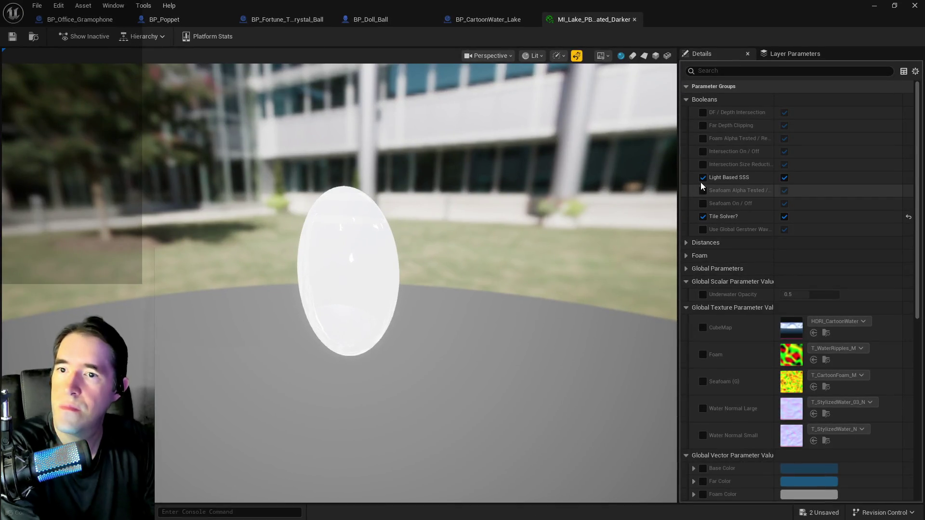
- Undo the Light Based SSS change and save the darker lake material instance
{"action": "left_click", "coordinate": [59, 5]}
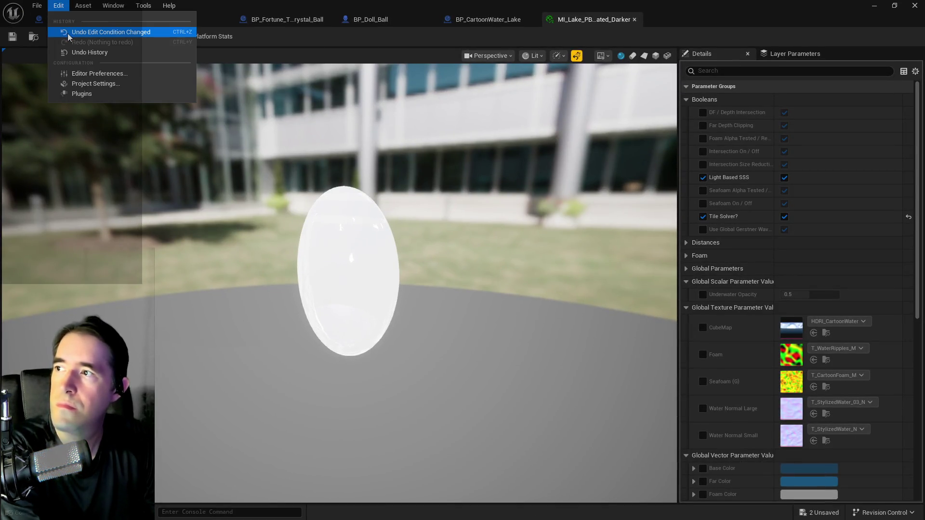
{"action": "left_click", "coordinate": [68, 33]}
{"action": "left_click", "coordinate": [12, 36]}
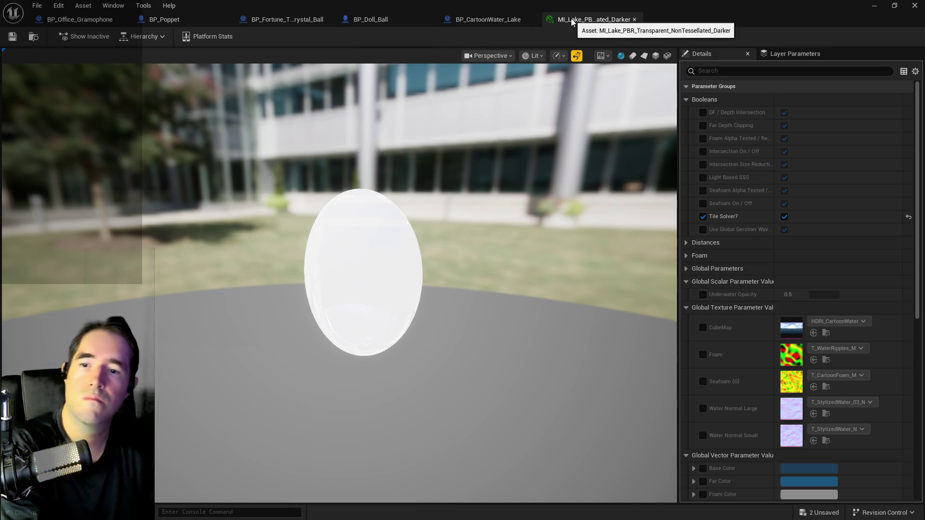
- Expand the Global Parameters, Reflection, Refraction, Seafoam and SSS parameter groups
{"action": "left_click", "coordinate": [686, 270]}
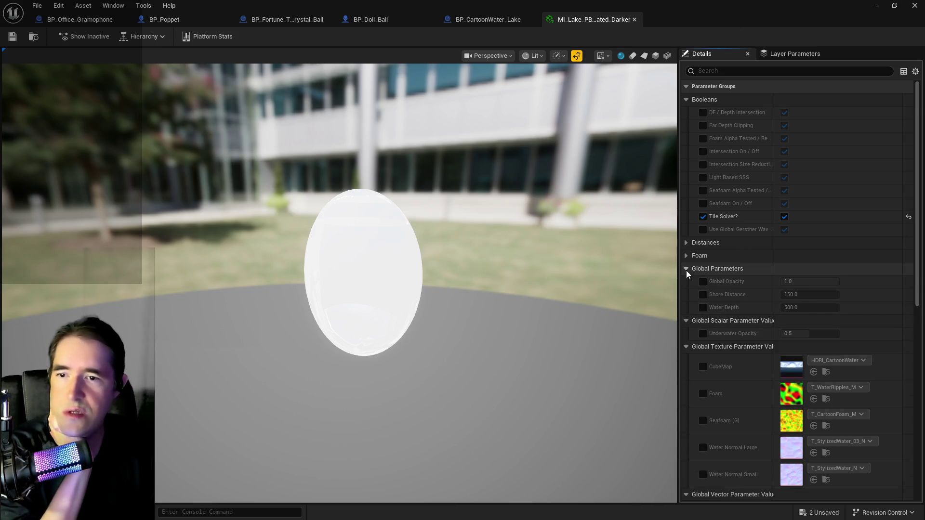
{"action": "left_click", "coordinate": [686, 270]}
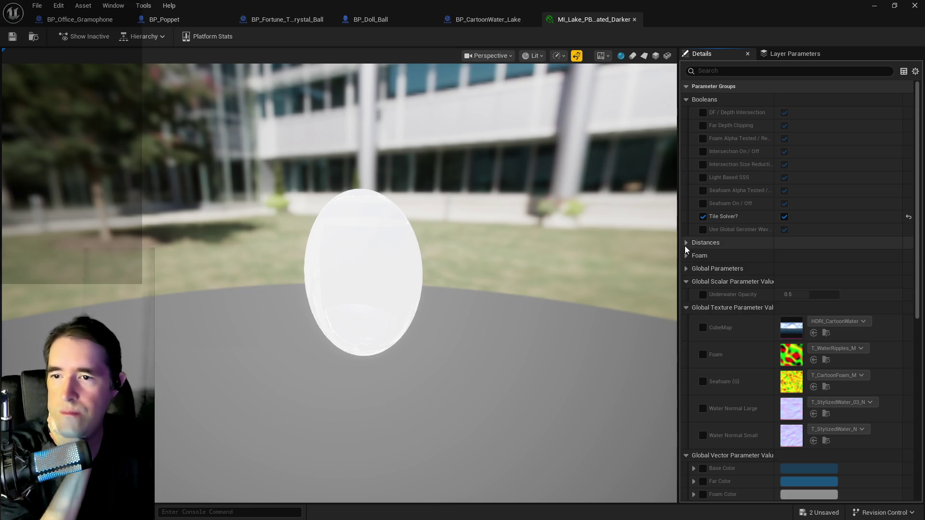
{"action": "left_click", "coordinate": [686, 270]}
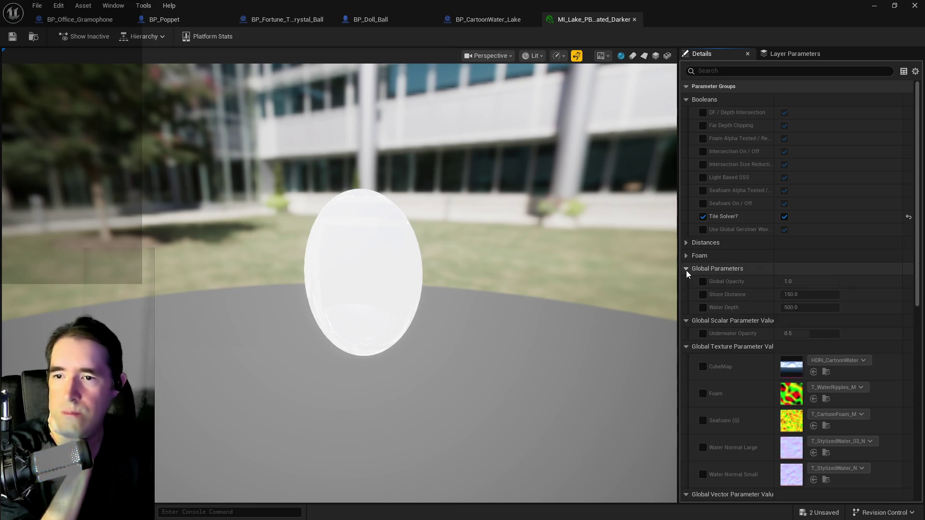
{"action": "scroll", "coordinate": [695, 324], "scroll_direction": "down", "scroll_amount": 10}
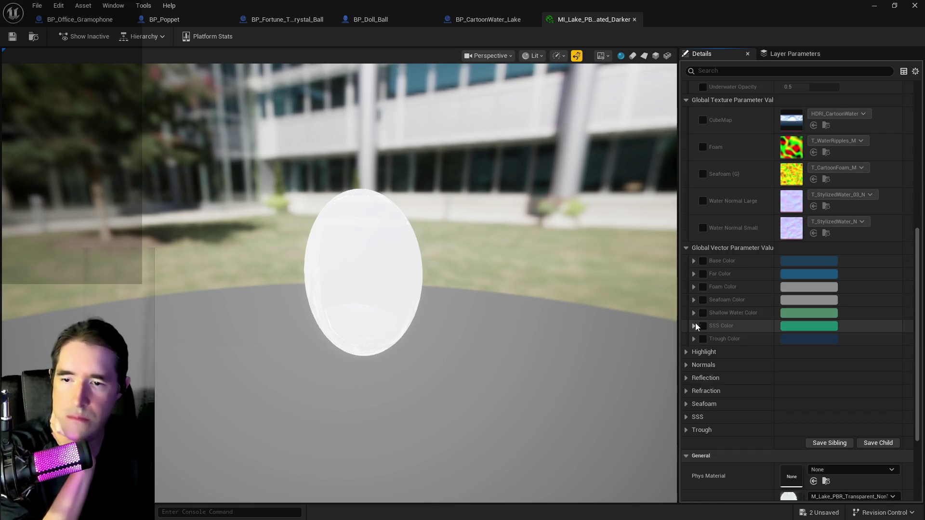
{"action": "scroll", "coordinate": [695, 323], "scroll_direction": "down", "scroll_amount": 1}
{"action": "left_click", "coordinate": [684, 349]}
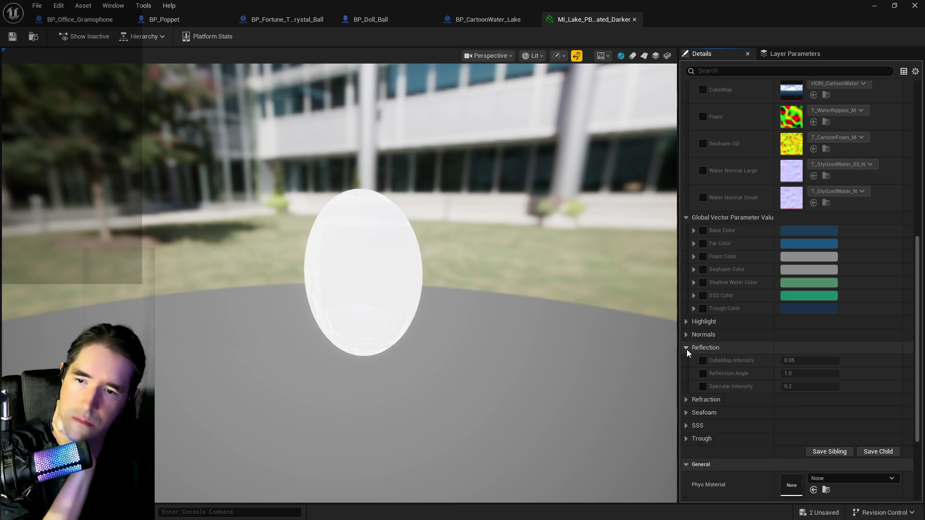
{"action": "left_click", "coordinate": [684, 401]}
{"action": "scroll", "coordinate": [684, 400], "scroll_direction": "down", "scroll_amount": 2}
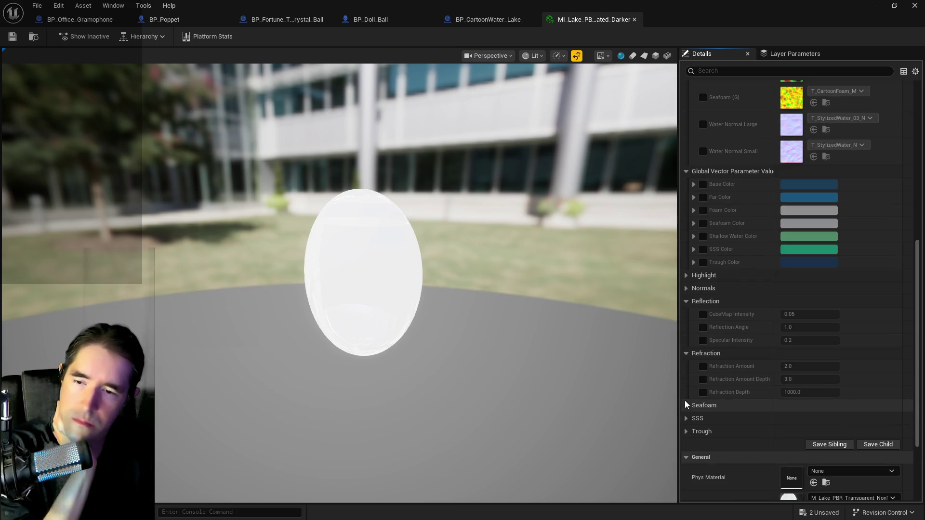
{"action": "left_click", "coordinate": [686, 402]}
{"action": "scroll", "coordinate": [685, 430], "scroll_direction": "down", "scroll_amount": 2}
{"action": "left_click", "coordinate": [686, 422]}
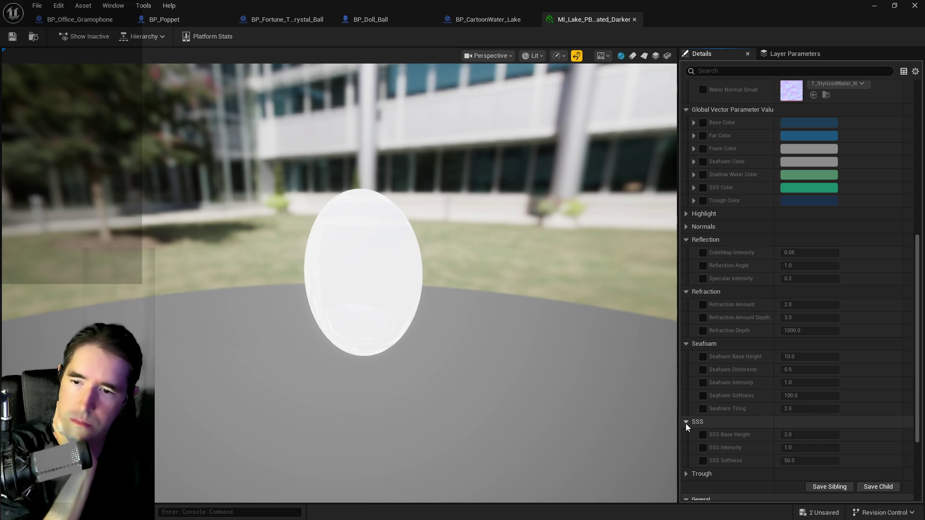
- Expand Lightmass and Material Property Overrides to review the parent, blend mode and shading model
{"action": "scroll", "coordinate": [686, 424], "scroll_direction": "down", "scroll_amount": 2}
{"action": "scroll", "coordinate": [686, 418], "scroll_direction": "down", "scroll_amount": 1}
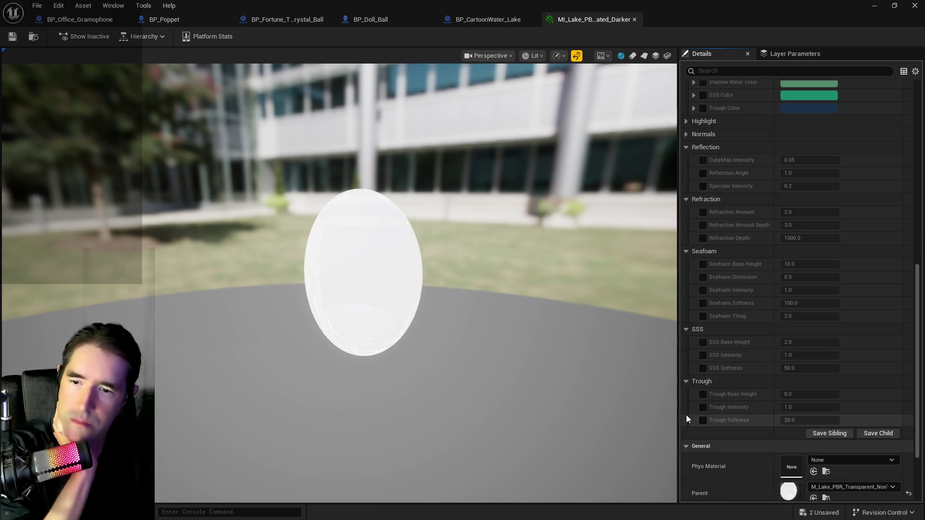
{"action": "scroll", "coordinate": [687, 419], "scroll_direction": "down", "scroll_amount": 2}
{"action": "scroll", "coordinate": [686, 417], "scroll_direction": "down", "scroll_amount": 2}
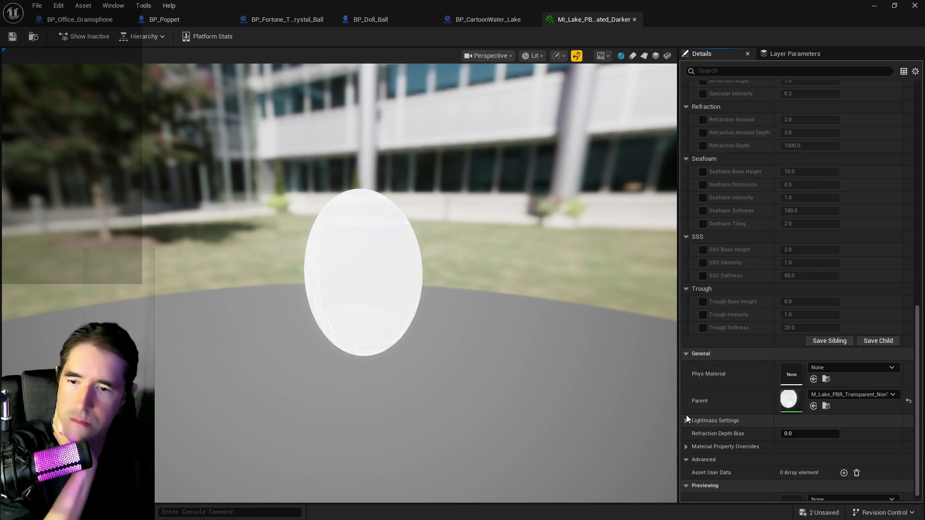
{"action": "left_click", "coordinate": [689, 420]}
{"action": "scroll", "coordinate": [689, 419], "scroll_direction": "down", "scroll_amount": 2}
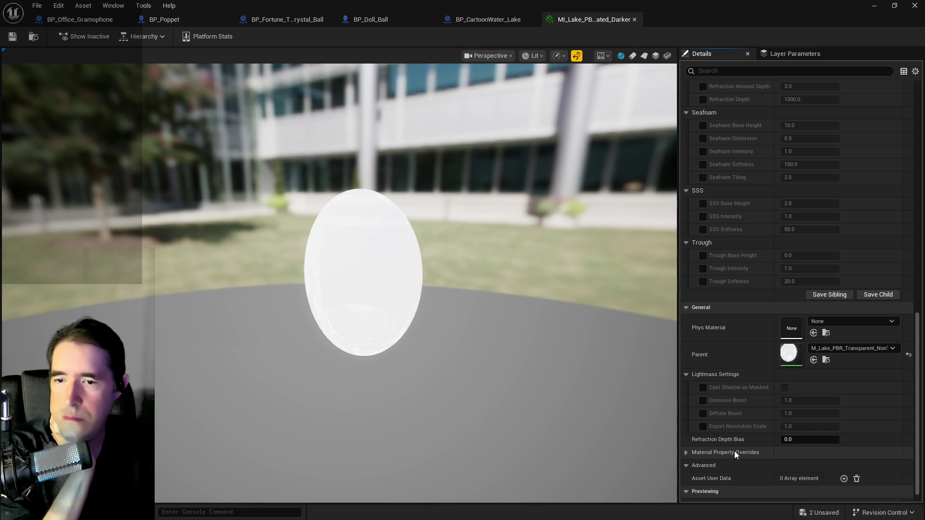
{"action": "scroll", "coordinate": [735, 428], "scroll_direction": "down", "scroll_amount": 1}
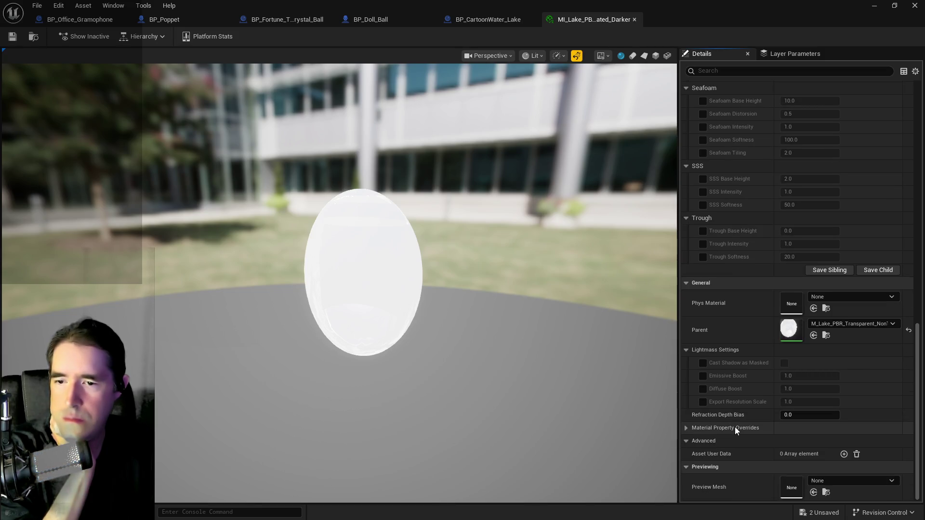
{"action": "left_click", "coordinate": [690, 428]}
{"action": "scroll", "coordinate": [689, 428], "scroll_direction": "down", "scroll_amount": 2}
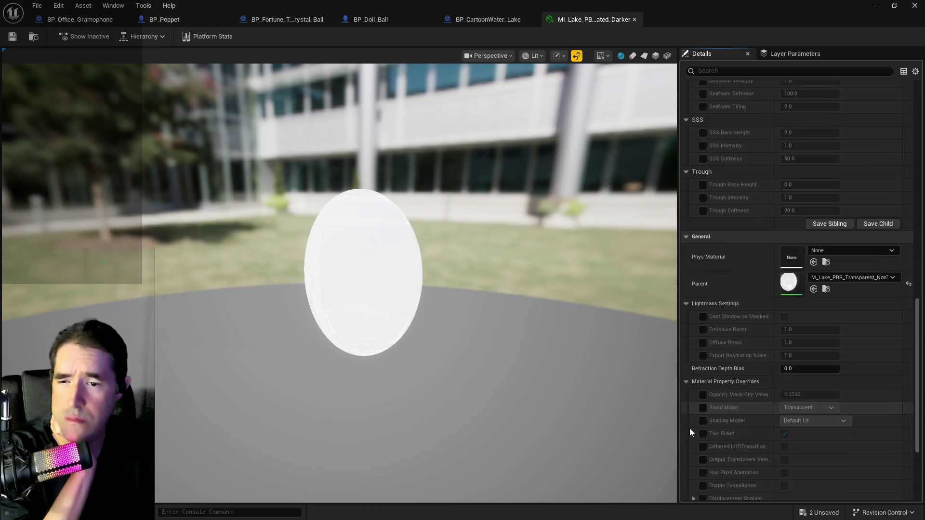
{"action": "scroll", "coordinate": [689, 429], "scroll_direction": "down", "scroll_amount": 3}
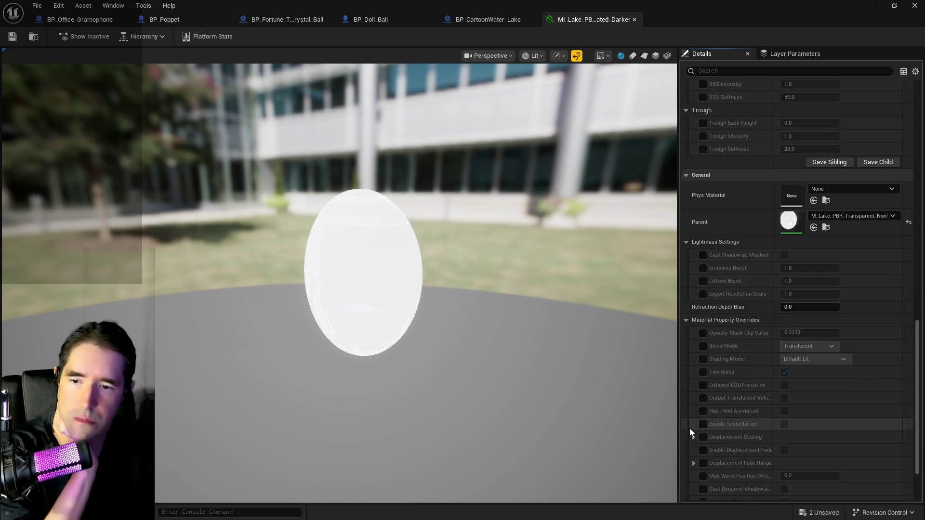
{"action": "scroll", "coordinate": [689, 428], "scroll_direction": "down", "scroll_amount": 3}
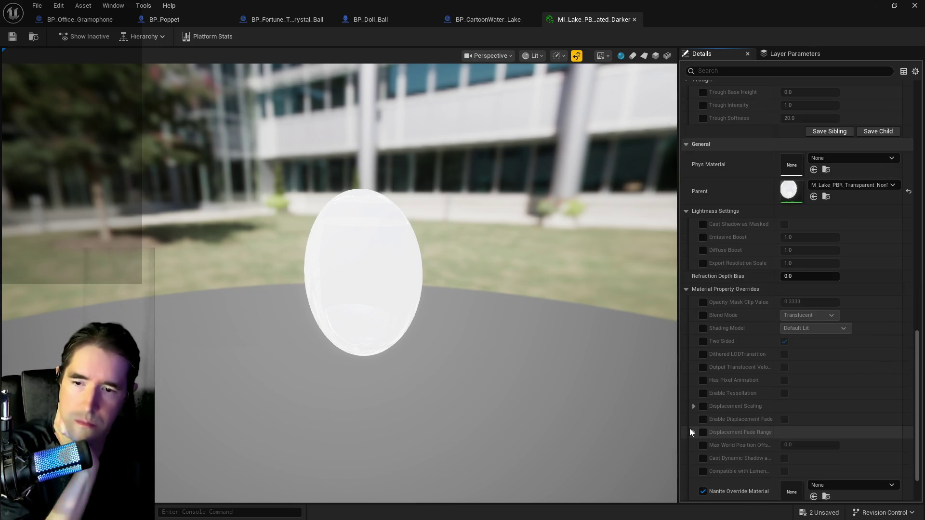
{"action": "scroll", "coordinate": [689, 428], "scroll_direction": "down", "scroll_amount": 2}
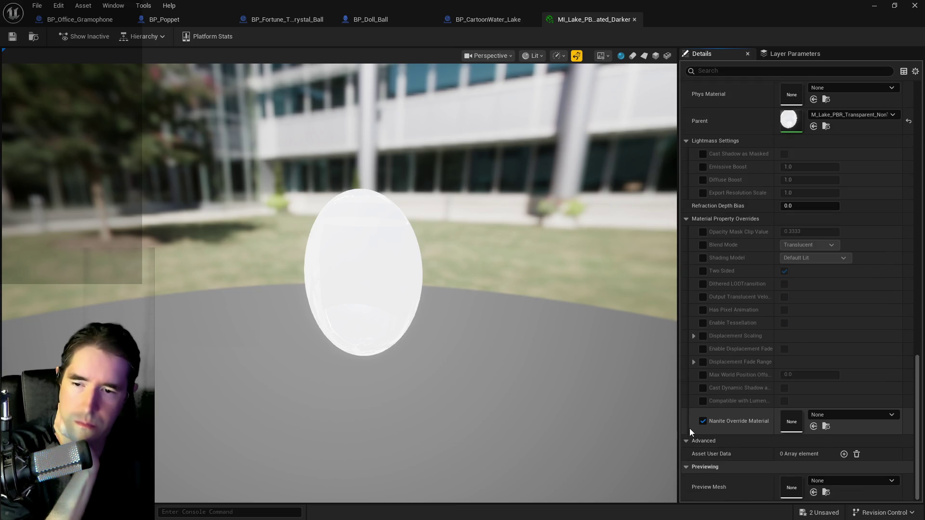
{"action": "scroll", "coordinate": [689, 429], "scroll_direction": "up", "scroll_amount": 10}
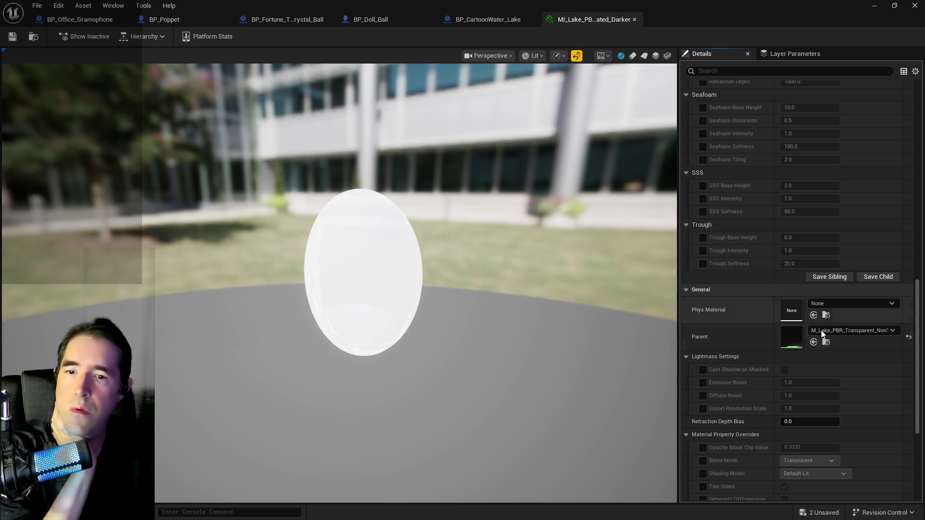
- Duplicate M_Lake_PBR_Transparent_NonTessellated as M_Lake_PBR_Transparent_NonTessellated_Edited and open the copy for editing
{"action": "left_click", "coordinate": [826, 342]}
{"action": "left_click_drag", "start_coordinate": [814, 360], "coordinate": [435, 164]}
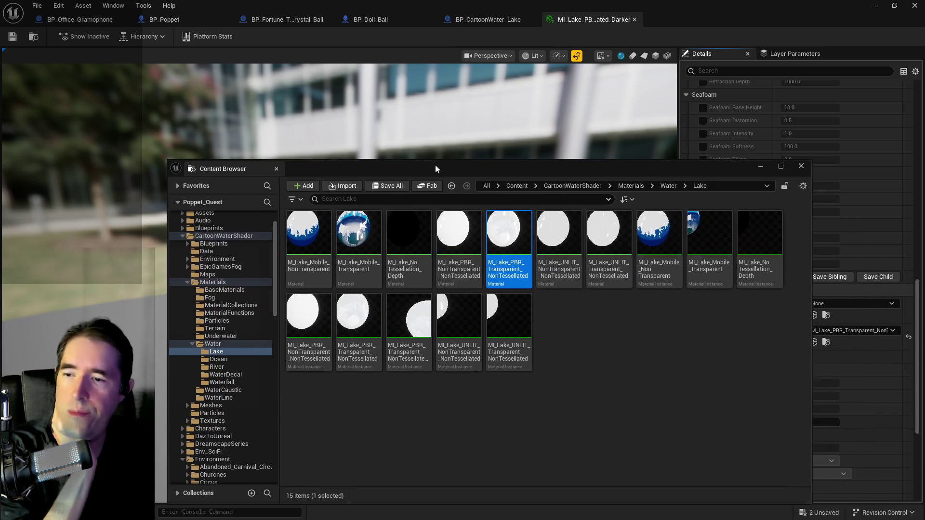
{"action": "mouse_move", "coordinate": [510, 271]}
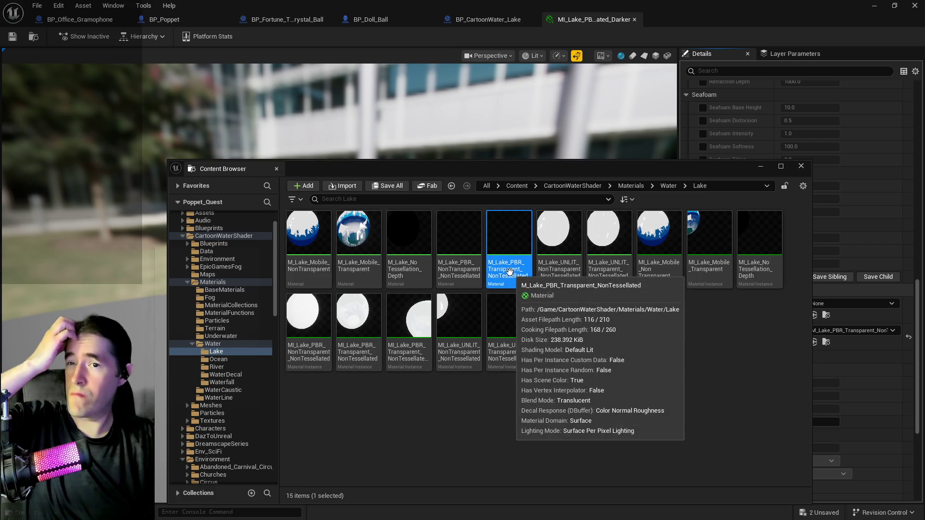
{"action": "right_click", "coordinate": [510, 271]}
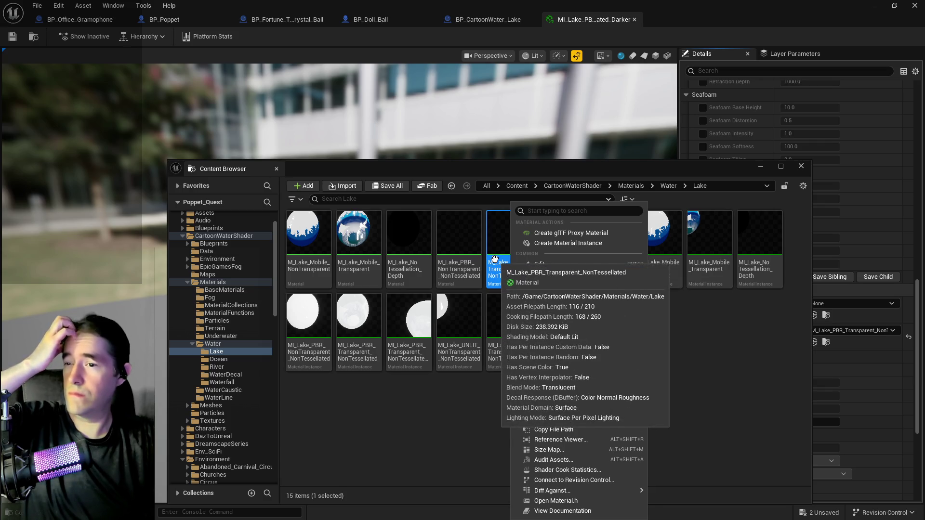
{"action": "left_click", "coordinate": [546, 294]}
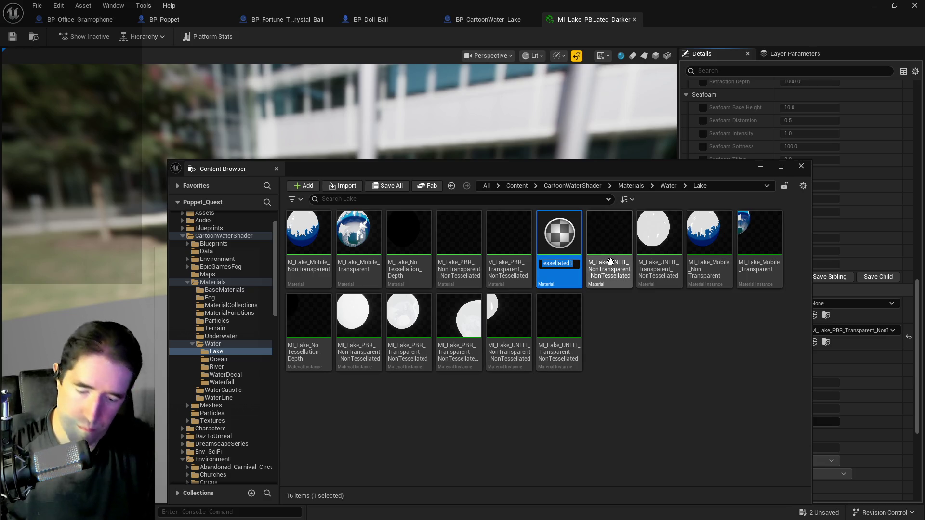
{"action": "key", "text": "End"}
{"action": "key", "text": "BackSpace"}
{"action": "type", "text": "_Edited"}
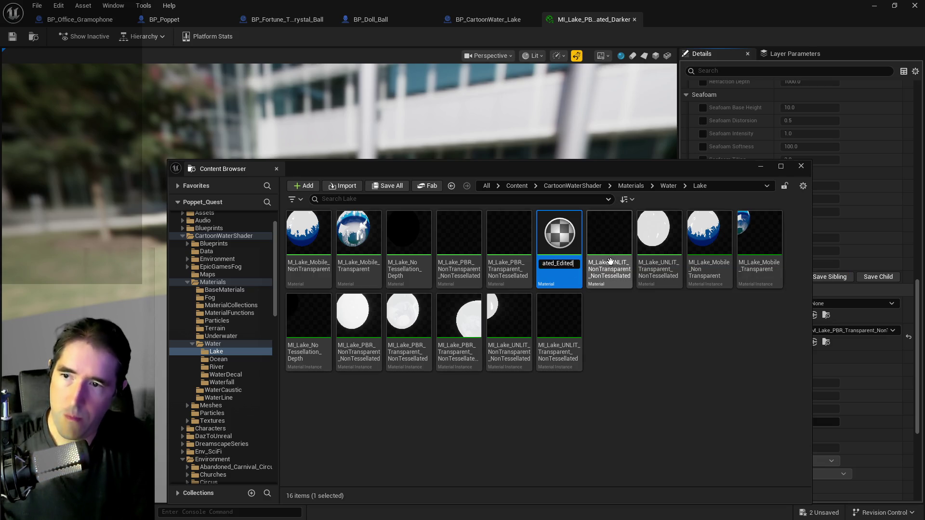
{"action": "key", "text": "Return"}
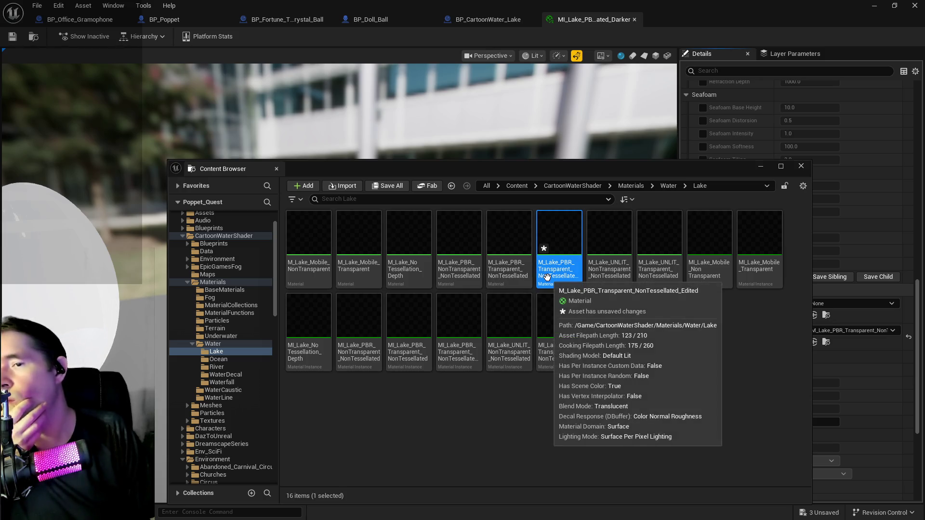
{"action": "key", "text": "ctrl+space"}
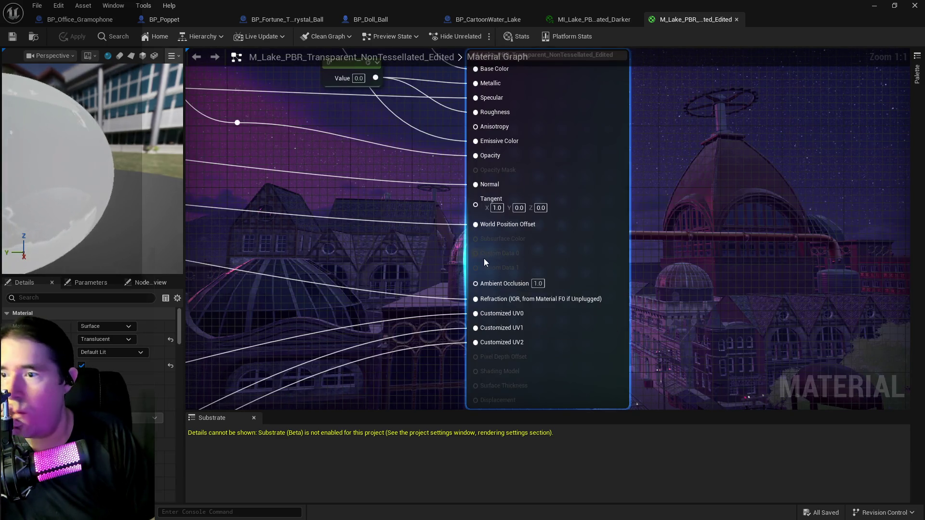
- Disconnect the Add node from Emissive Color in the Edited material, then apply and save it
{"action": "scroll", "coordinate": [383, 270], "scroll_direction": "down", "scroll_amount": 2}
{"action": "scroll", "coordinate": [506, 208], "scroll_direction": "up", "scroll_amount": 2}
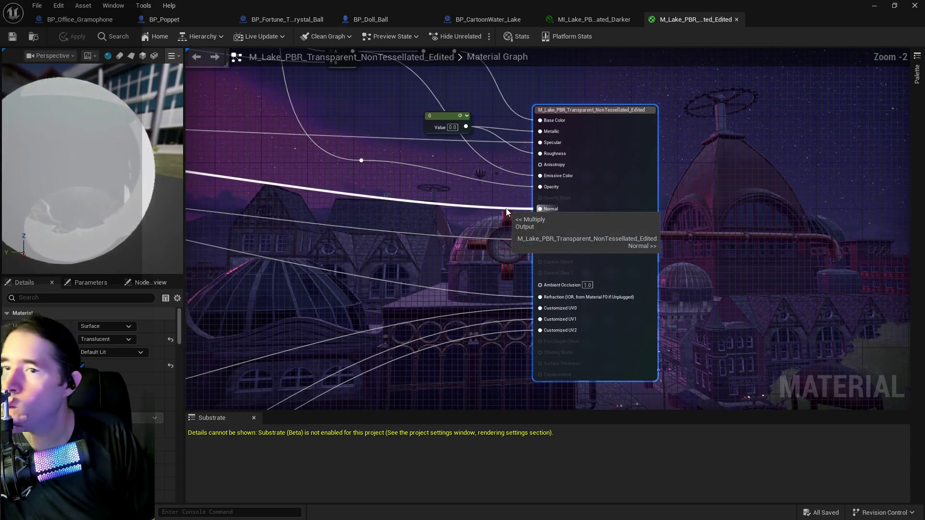
{"action": "mouse_move", "coordinate": [496, 202]}
{"action": "left_mouse_down"}
{"action": "mouse_move", "coordinate": [583, 275]}
{"action": "mouse_move", "coordinate": [536, 243]}
{"action": "left_mouse_up"}
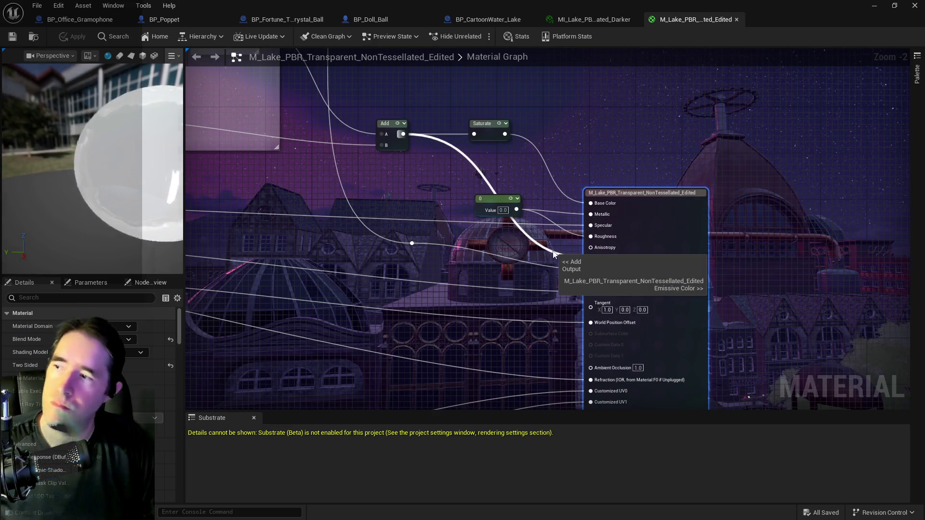
{"action": "left_click", "coordinate": [554, 254], "text": "alt"}
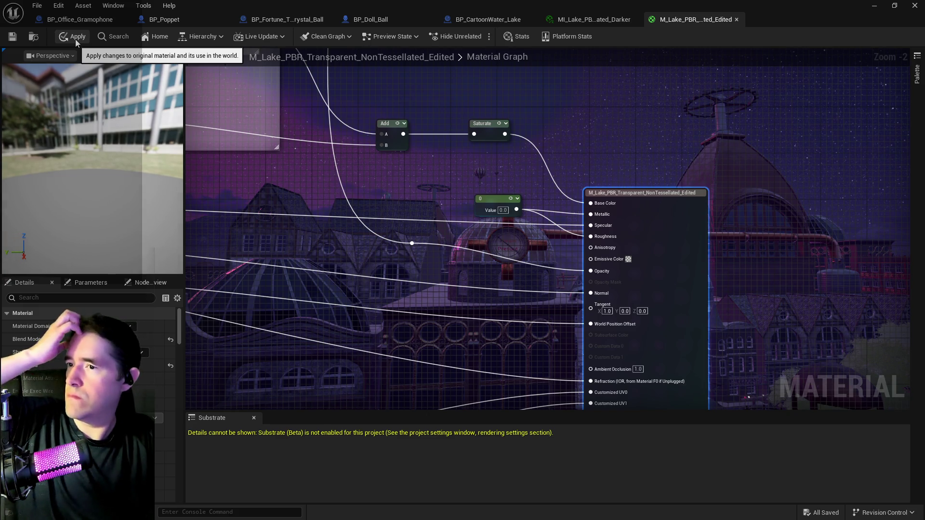
{"action": "left_click", "coordinate": [75, 39]}
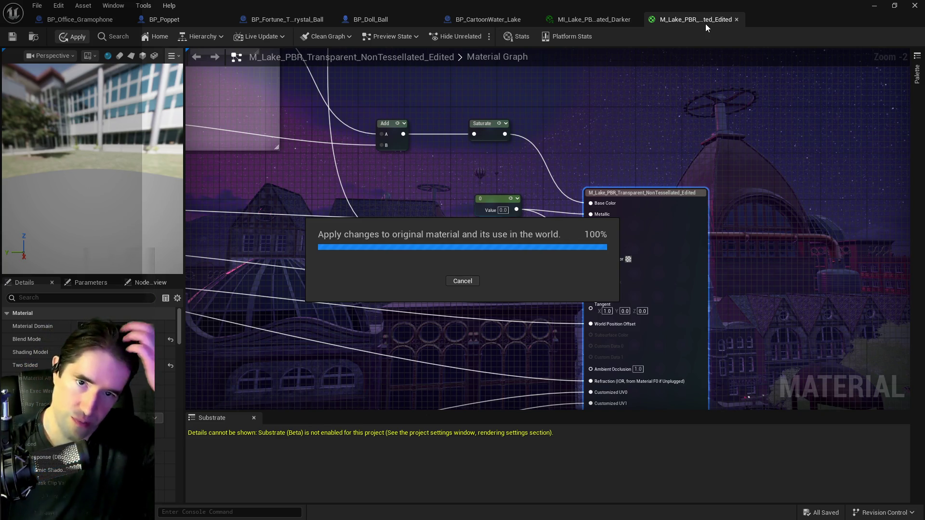
{"action": "left_click", "coordinate": [12, 37]}
{"action": "left_click", "coordinate": [574, 19]}
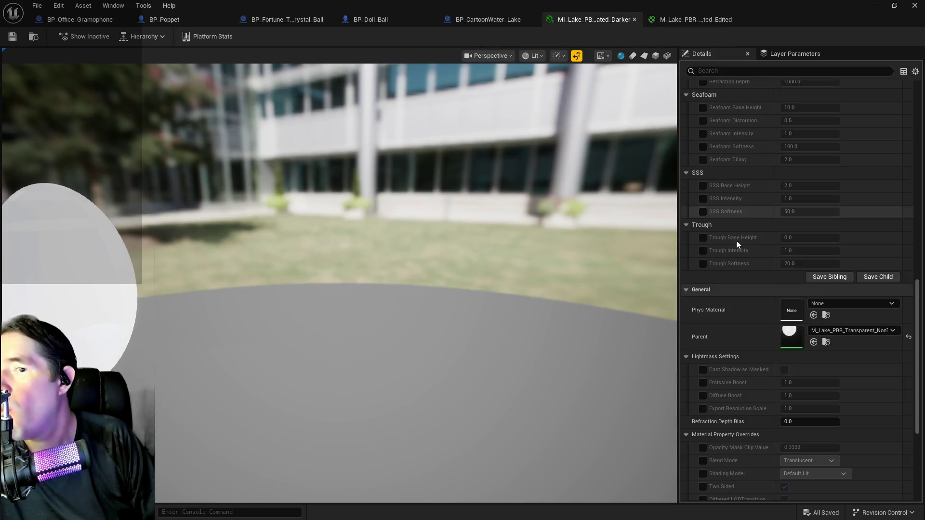
- Try assigning M_Lake_PBR_Transparent_NonTessellated_Edited as the darker lake instance's parent material
{"action": "left_click", "coordinate": [825, 330]}
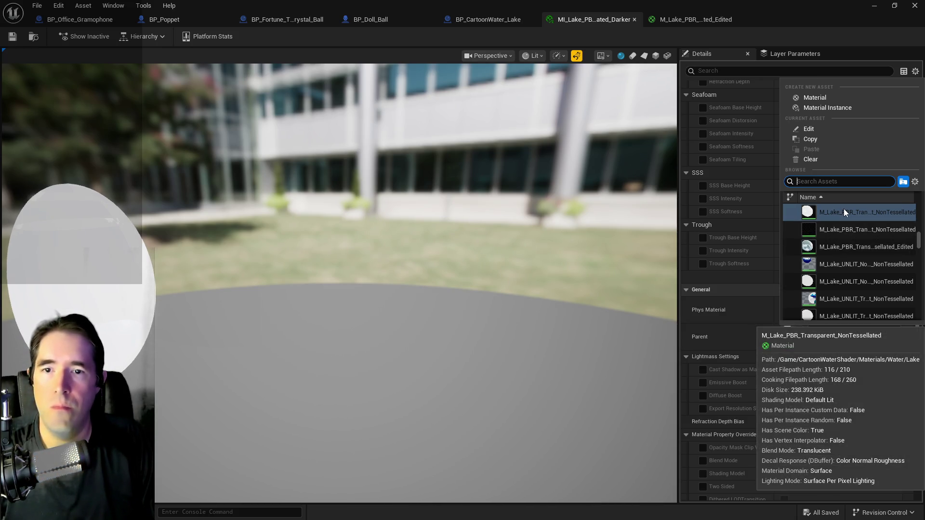
{"action": "left_click", "coordinate": [696, 19]}
{"action": "key", "text": "ctrl+b"}
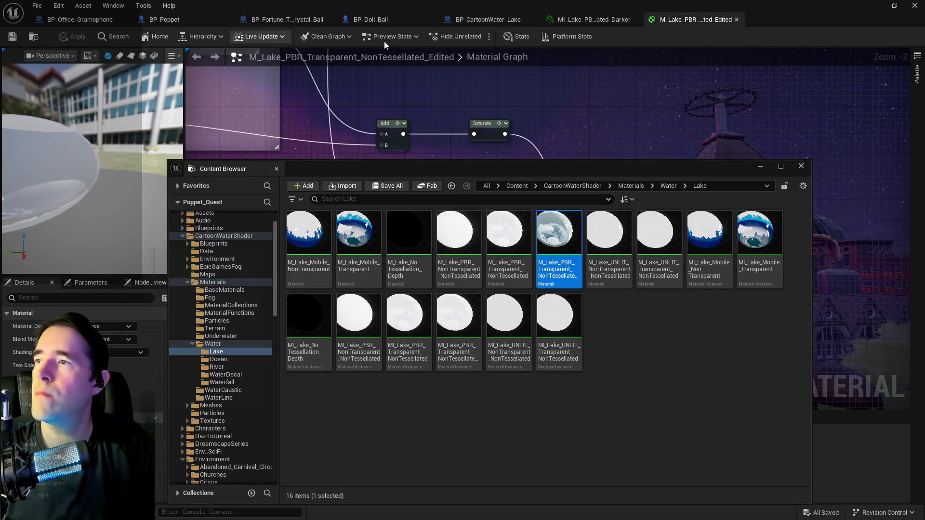
{"action": "left_click", "coordinate": [698, 12]}
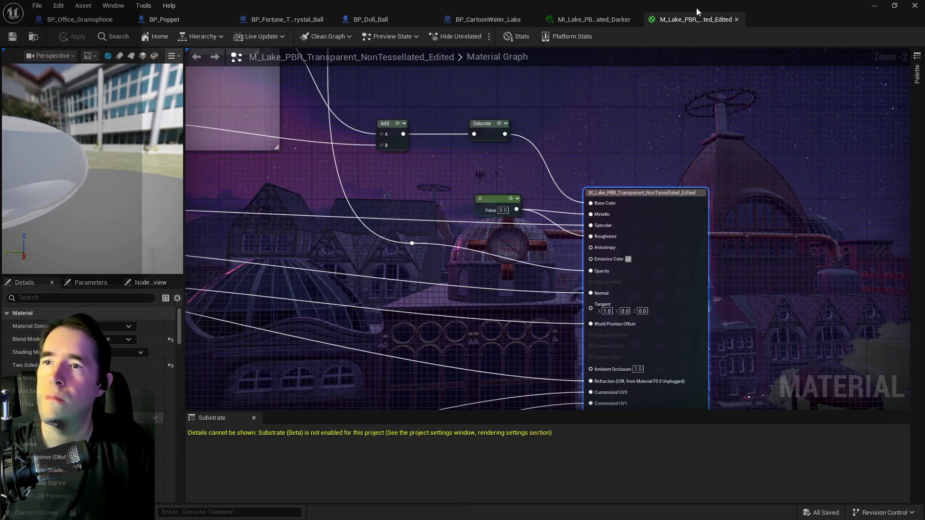
{"action": "left_click", "coordinate": [620, 17]}
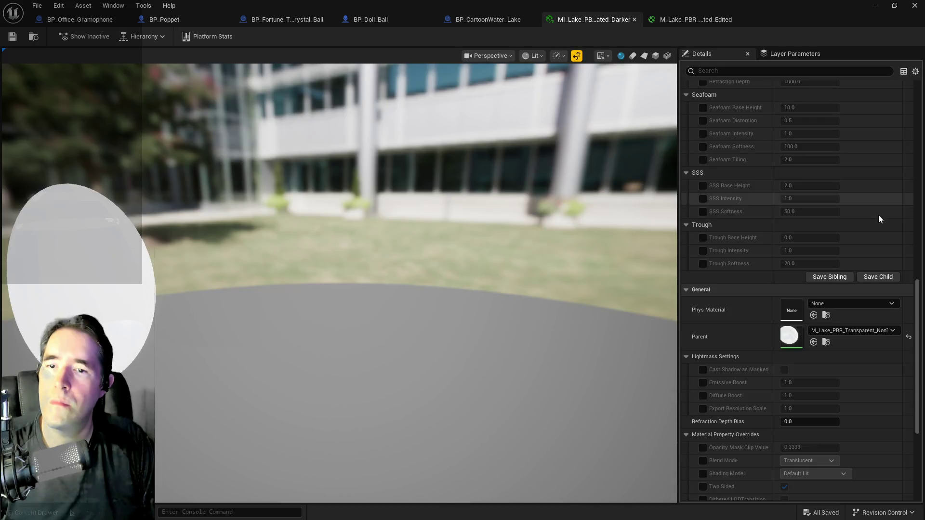
{"action": "left_click", "coordinate": [814, 343]}
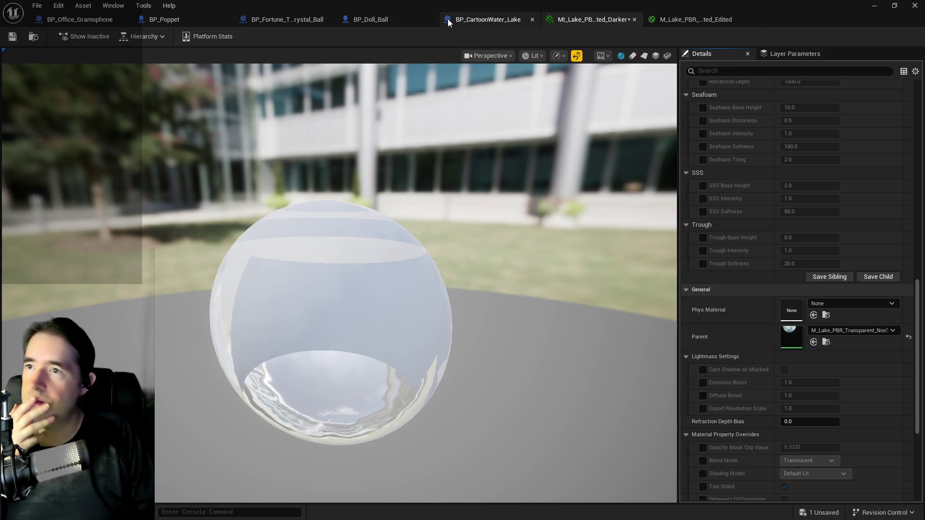
- Save the darker lake material instance via File > Save
{"action": "left_click", "coordinate": [465, 21]}
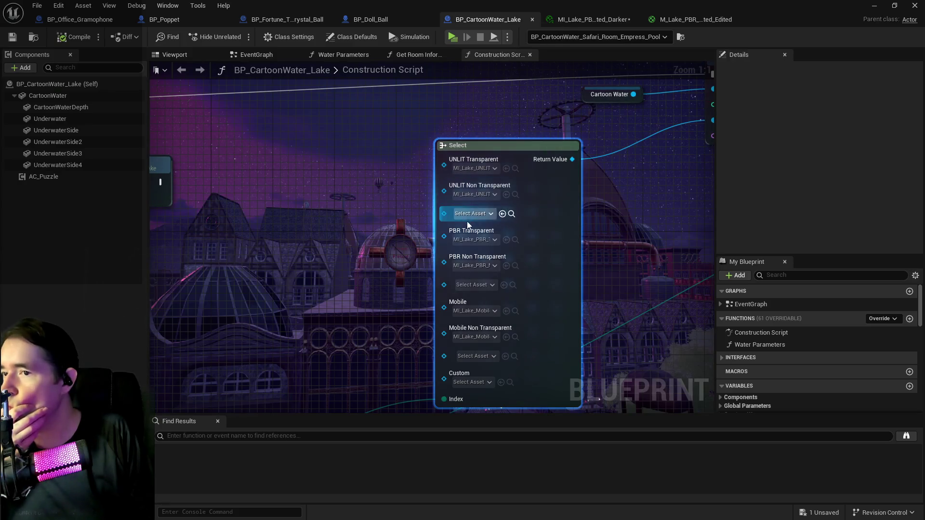
{"action": "left_click", "coordinate": [590, 20]}
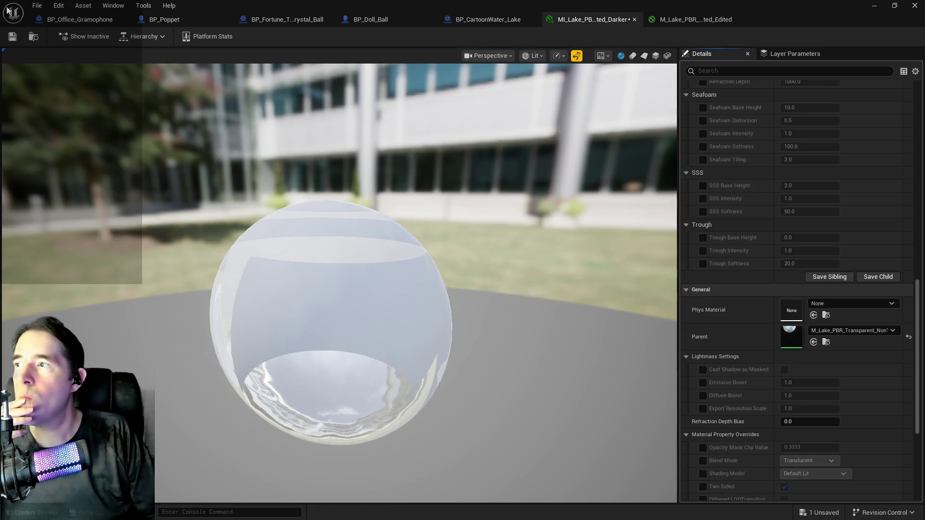
{"action": "left_click", "coordinate": [37, 5]}
{"action": "left_click", "coordinate": [65, 64]}
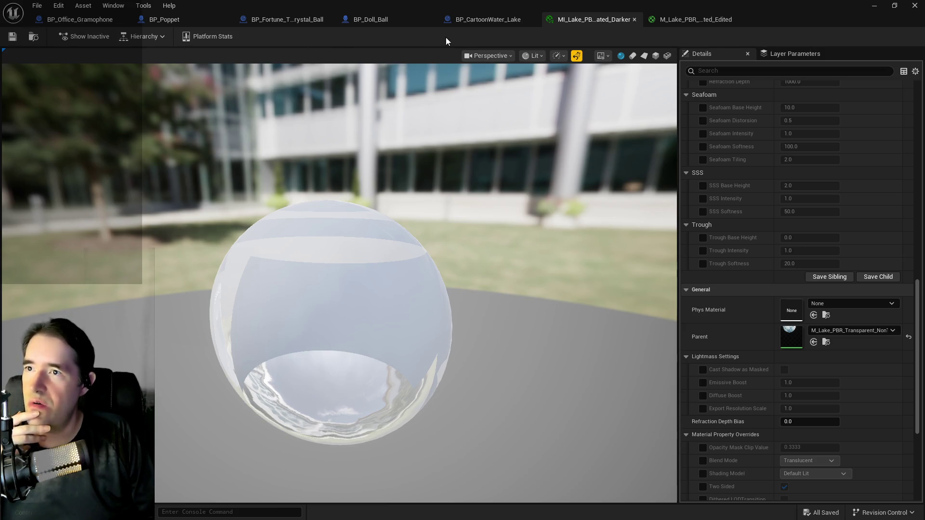
- In BP_CartoonWater_Lake, assign the selected material to the Select node's PBR Transparent pin
{"action": "left_click", "coordinate": [465, 20]}
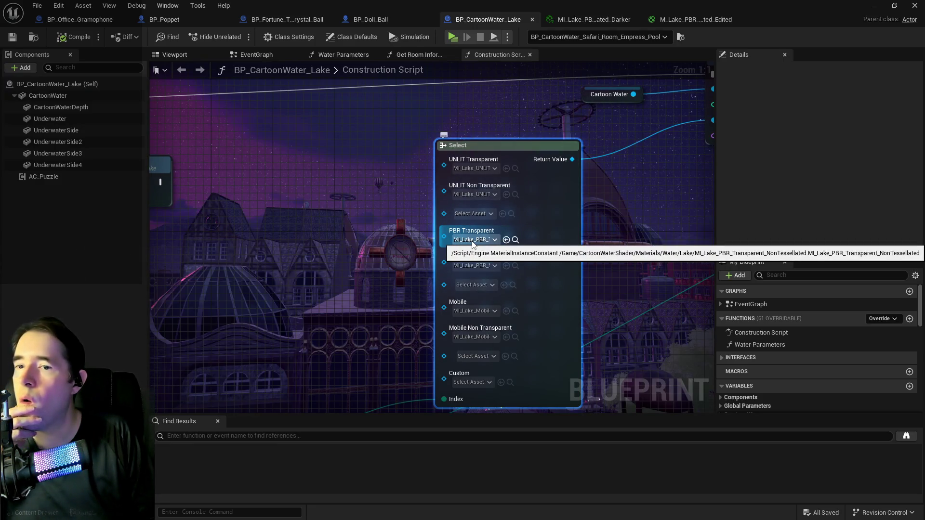
{"action": "left_click", "coordinate": [506, 239]}
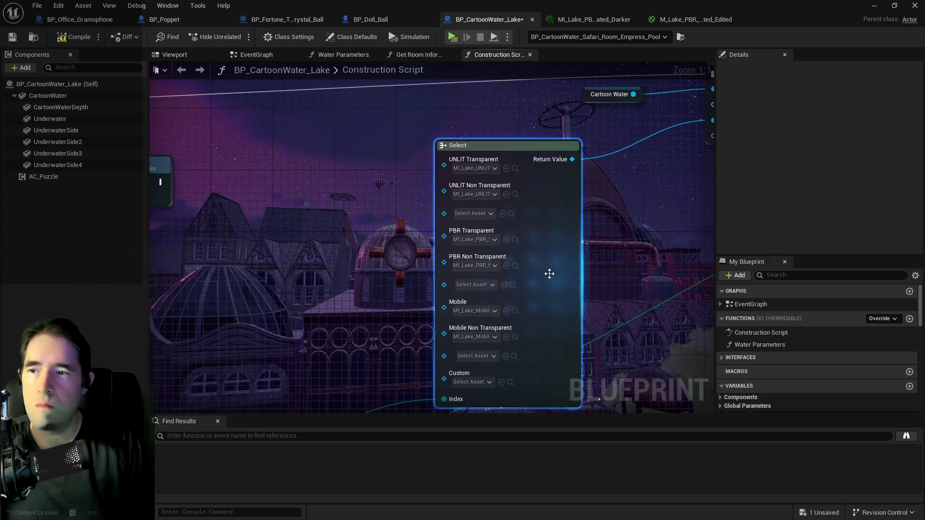
{"action": "left_click", "coordinate": [597, 20]}
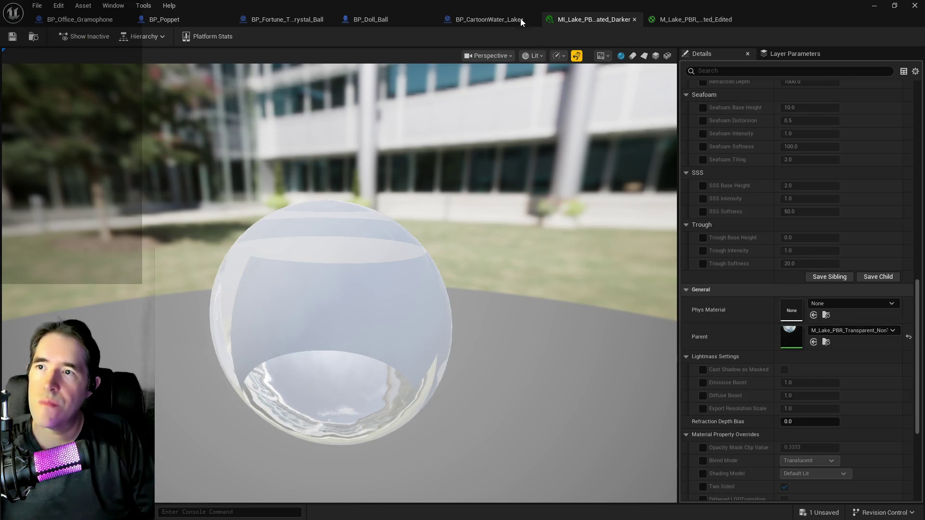
{"action": "left_click", "coordinate": [492, 21]}
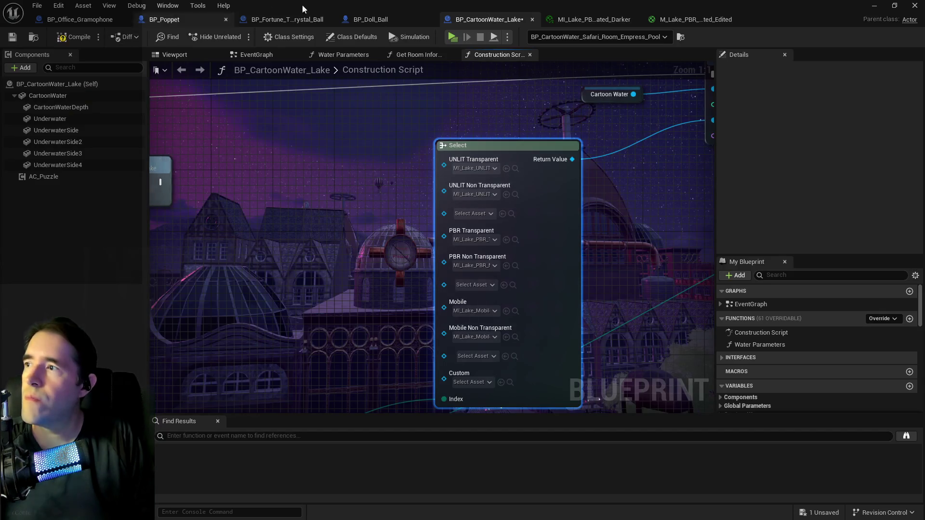
{"action": "key", "text": "alt+Tab"}
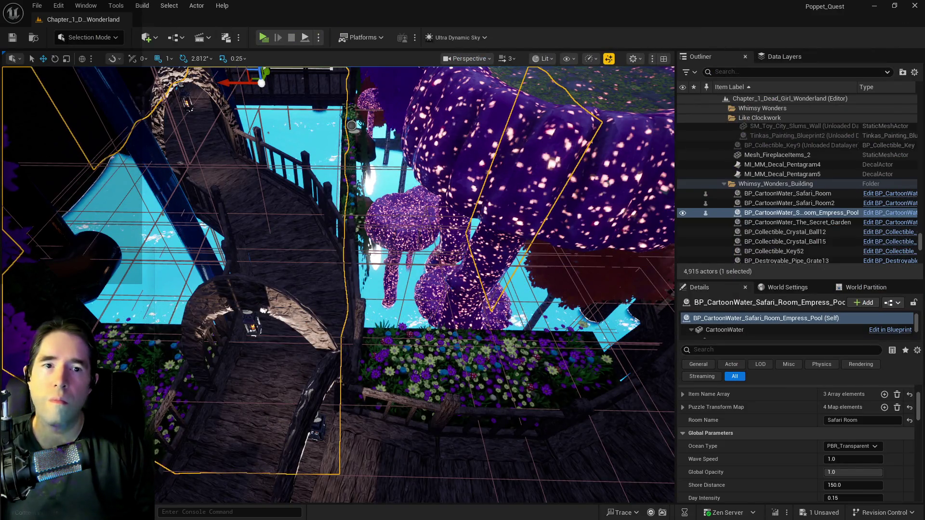
- Fly the viewport camera over the Empress Pool, past the wooden bridge and mushrooms, and back
{"action": "scroll", "coordinate": [797, 193], "scroll_direction": "down", "scroll_amount": 1}
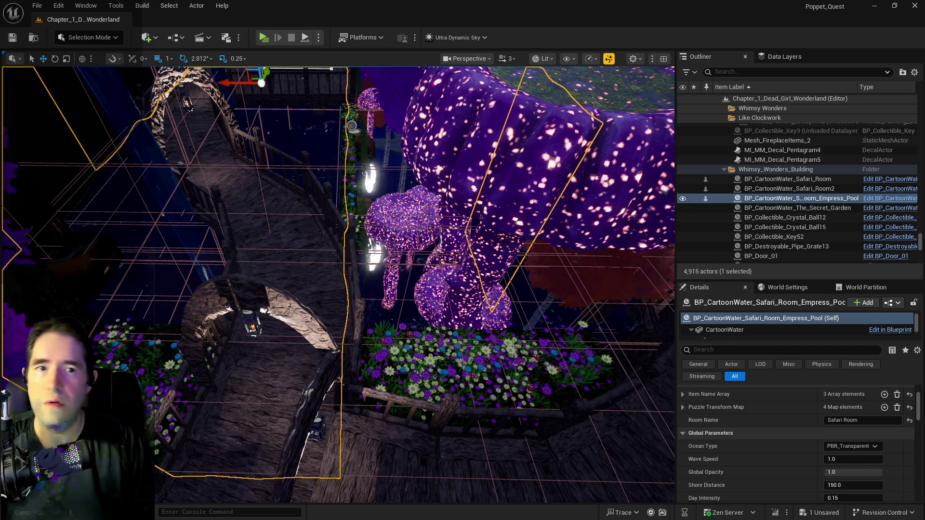
{"action": "key", "text": "w"}
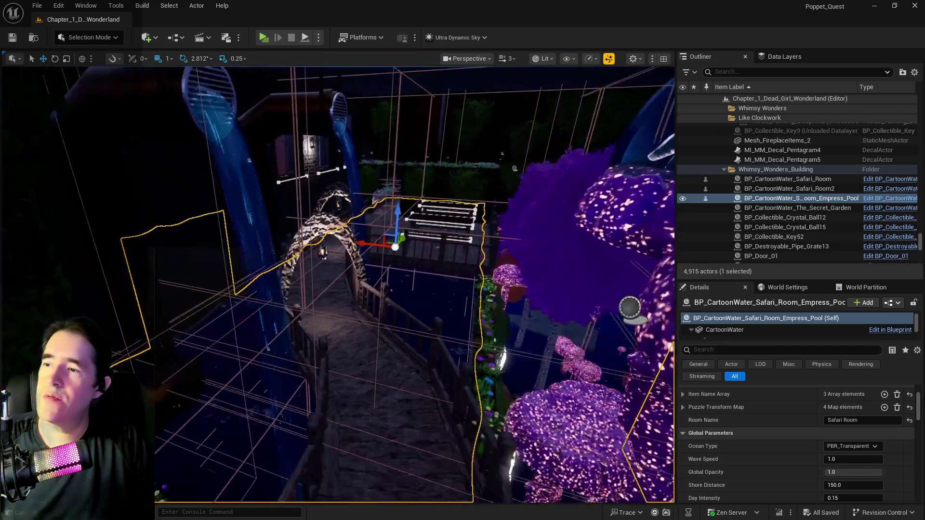
{"action": "key", "text": "w"}
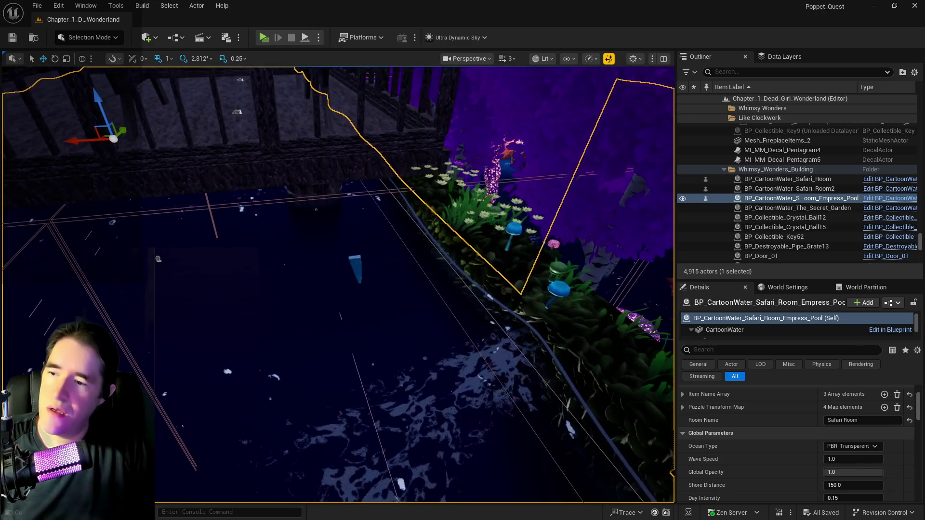
{"action": "key", "text": "w"}
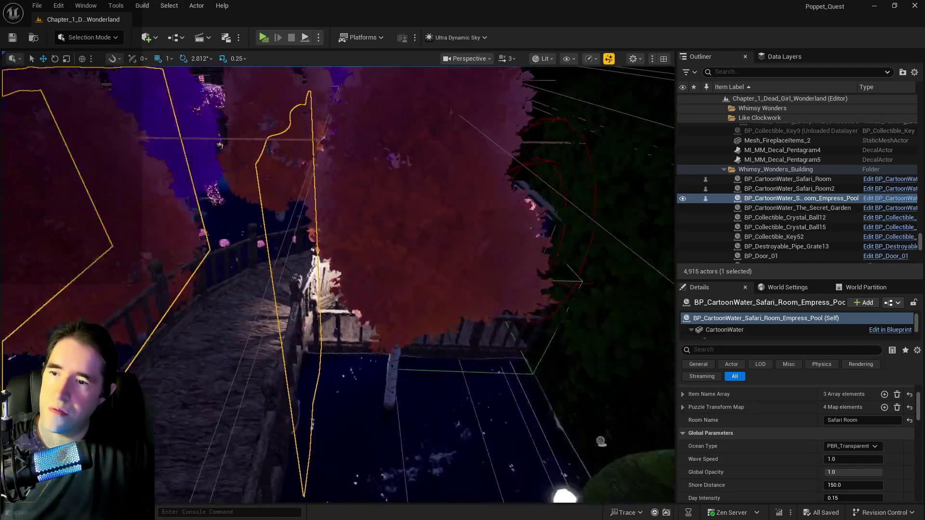
{"action": "key", "text": "s"}
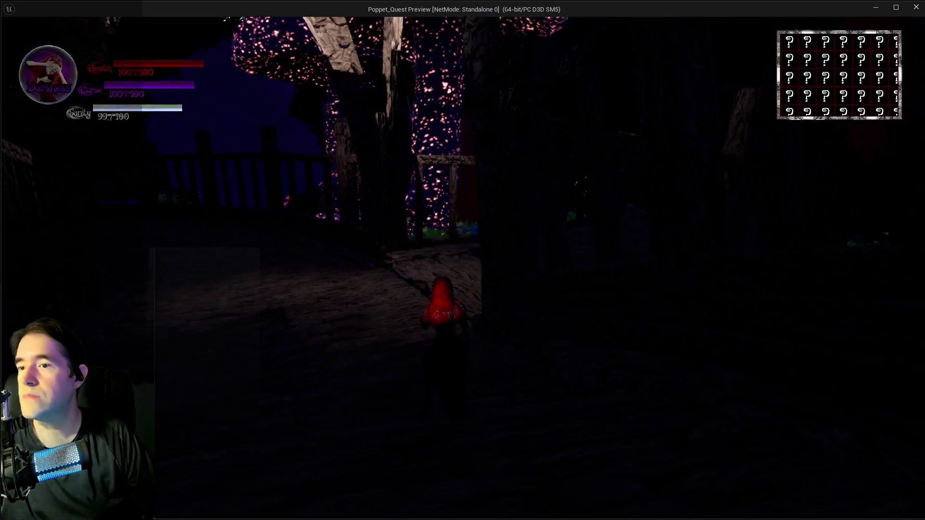
- Run the character along the stone path, under the arch, across the wooden bridge onto the deck
{"action": "key", "text": "w"}
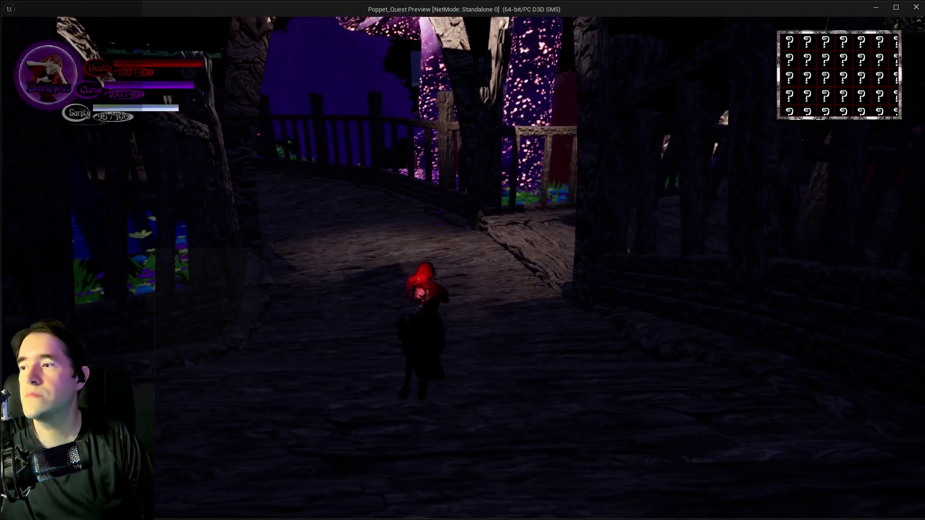
{"action": "key", "text": "q"}
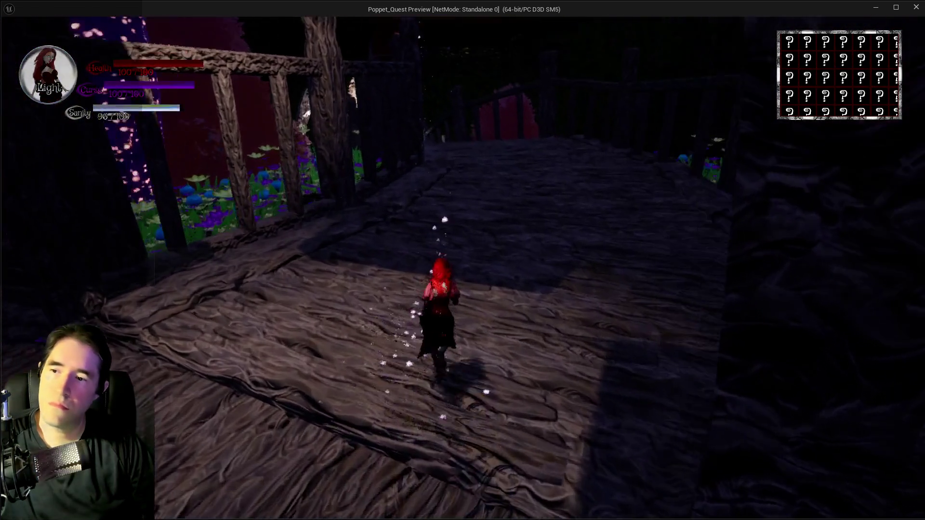
{"action": "key", "text": "w"}
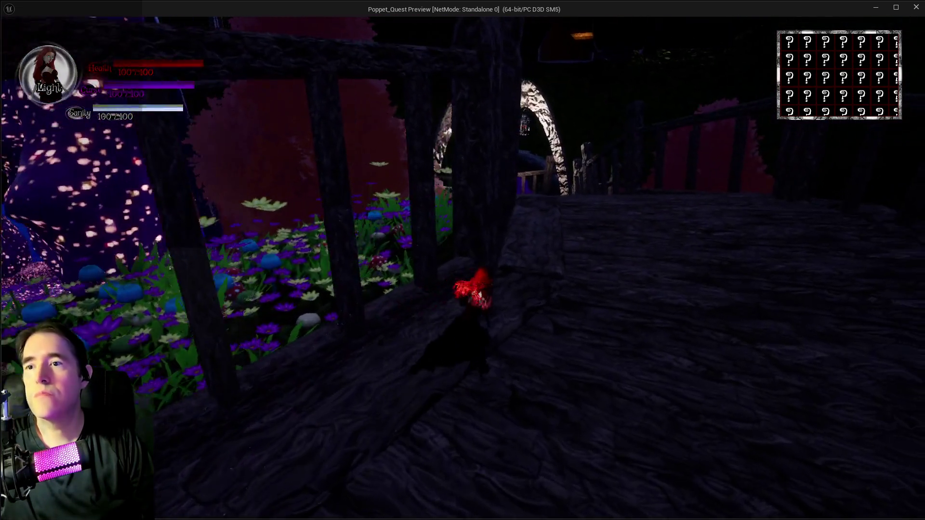
{"action": "key", "text": "w"}
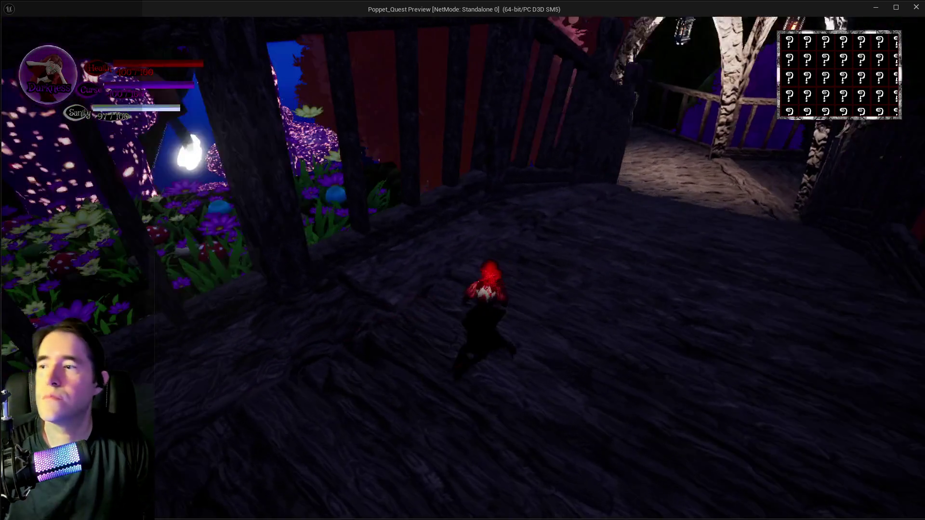
{"action": "key", "text": "w"}
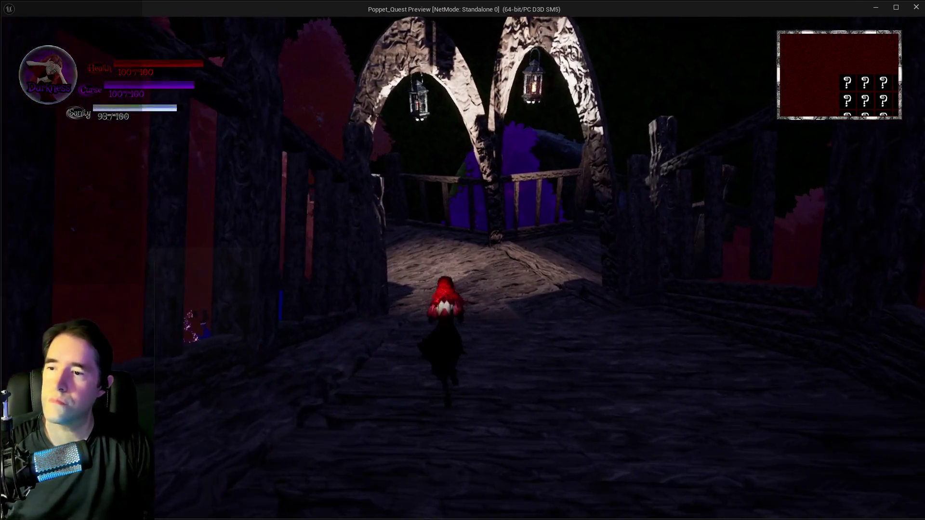
{"action": "key", "text": "w"}
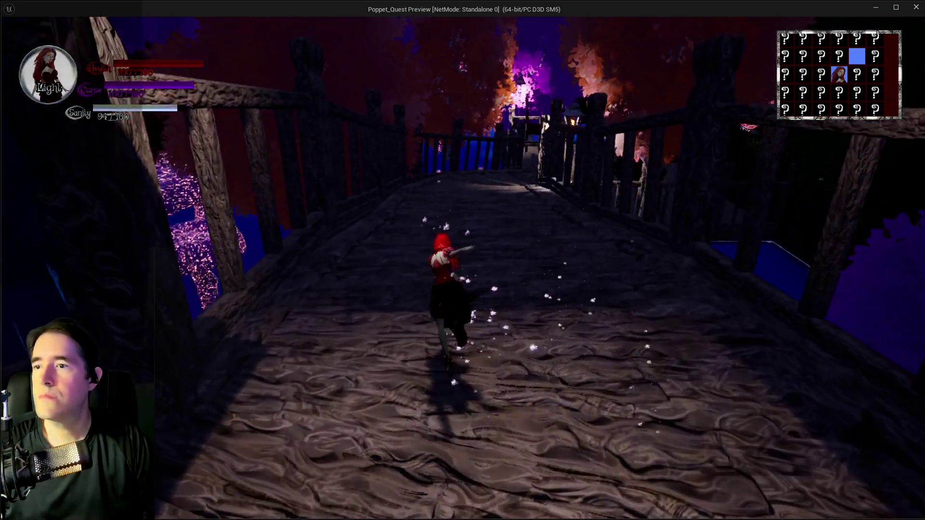
{"action": "key", "text": "w"}
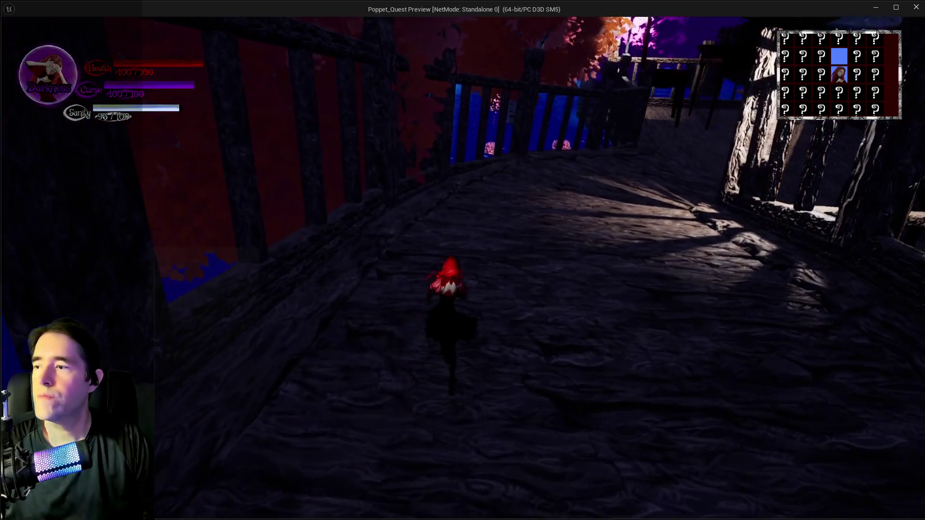
{"action": "key", "text": "w"}
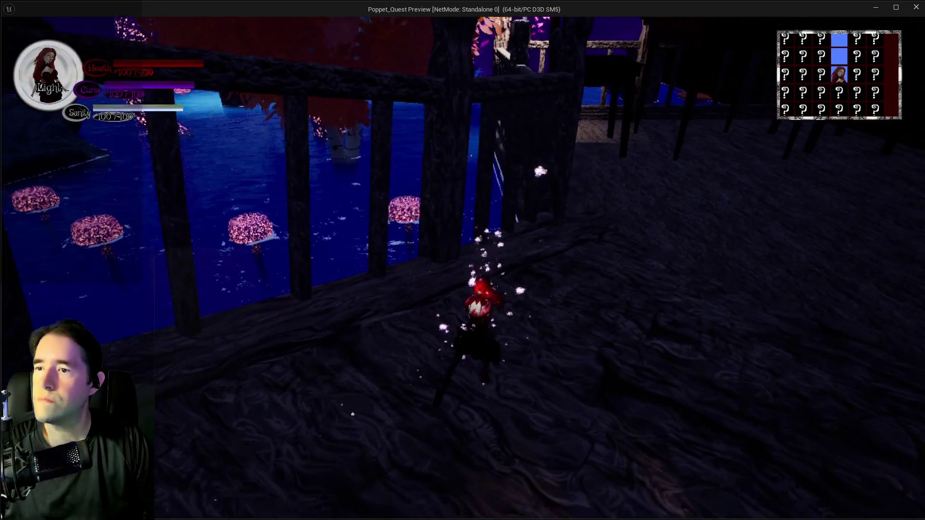
{"action": "key", "text": "w"}
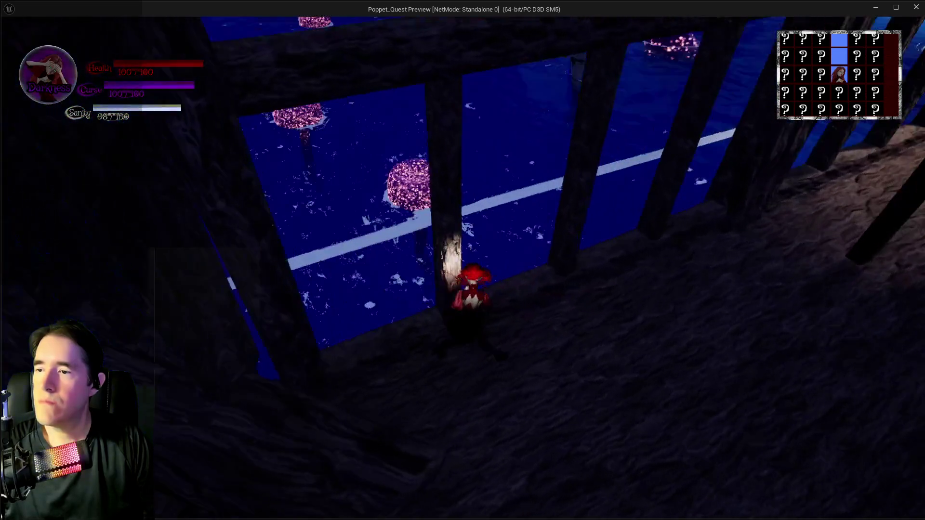
{"action": "key", "text": "w"}
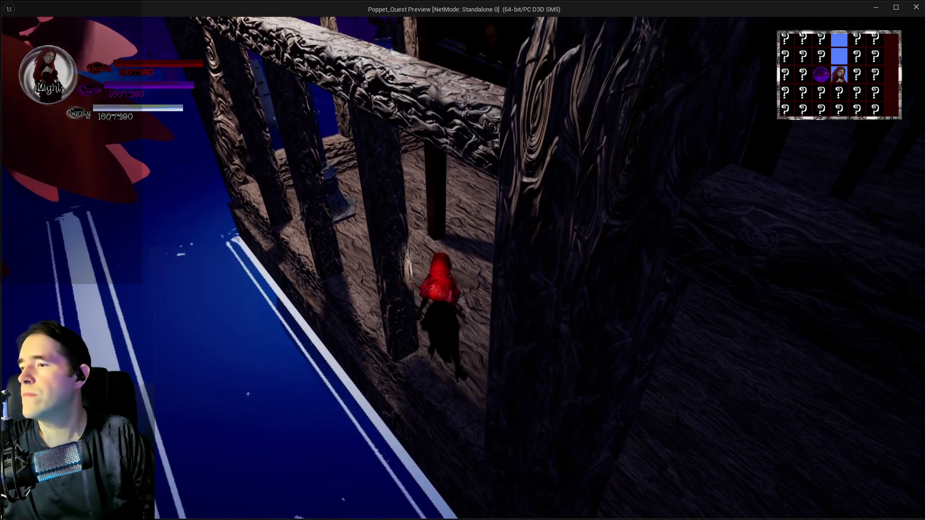
- Continue through the water room, over the bridge and stairs into the flower meadow, then exit the preview
{"action": "key", "text": "w"}
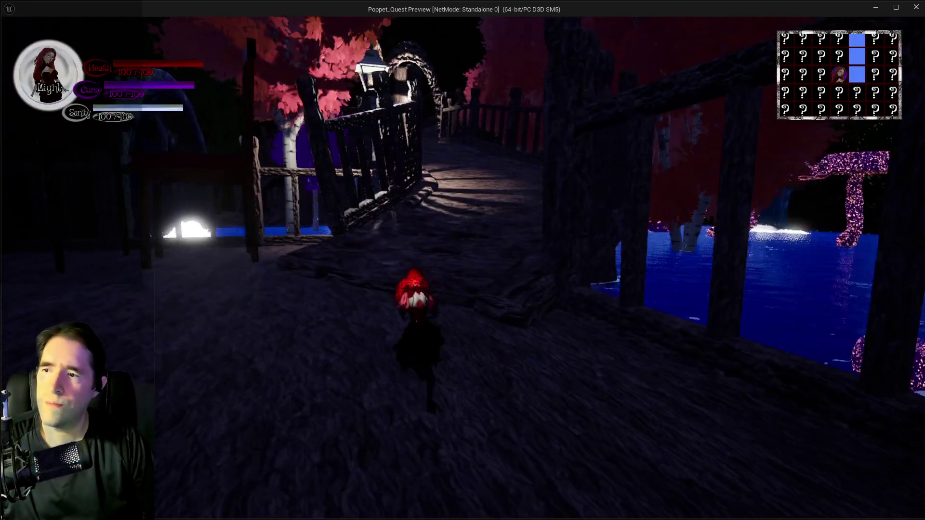
{"action": "key", "text": "w"}
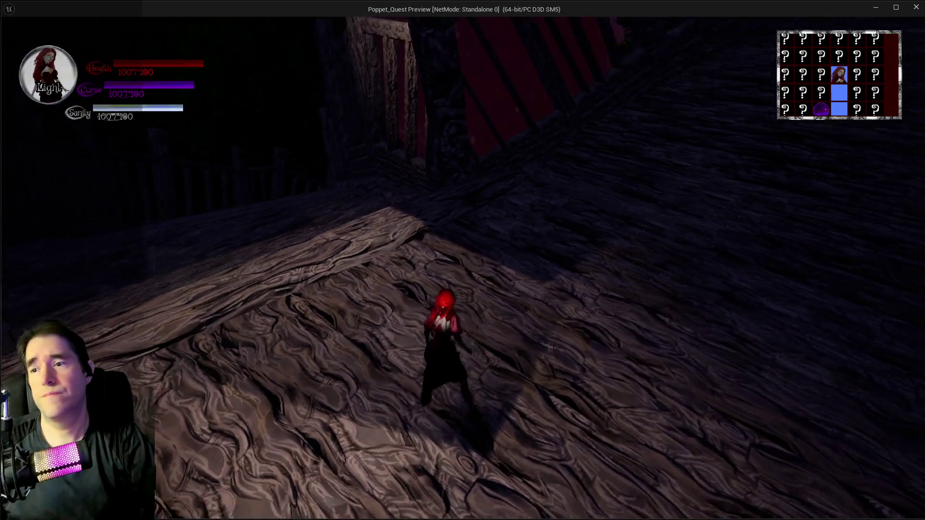
{"action": "key", "text": "w"}
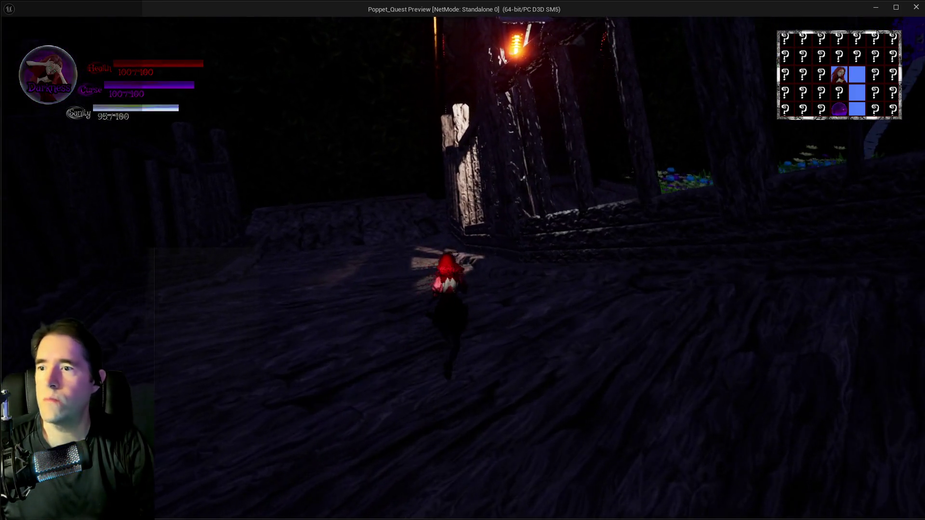
{"action": "key", "text": "w"}
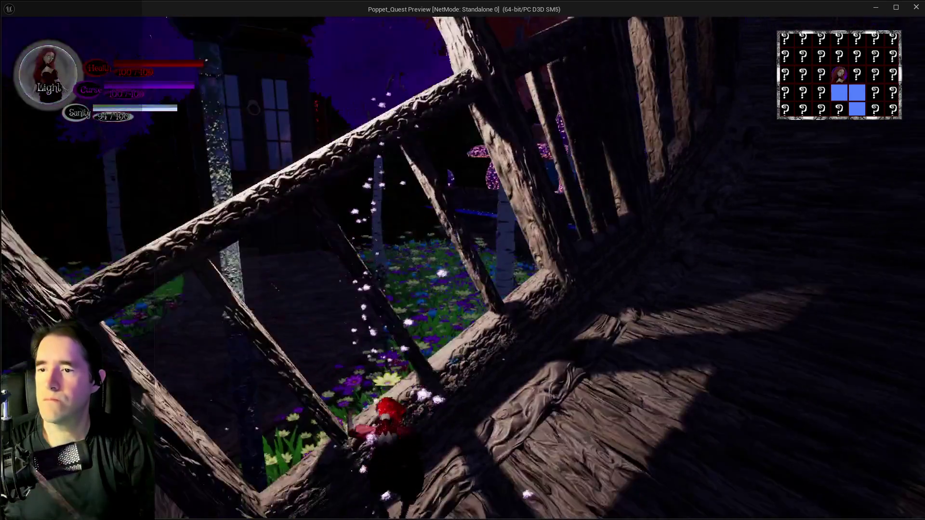
{"action": "key", "text": "w"}
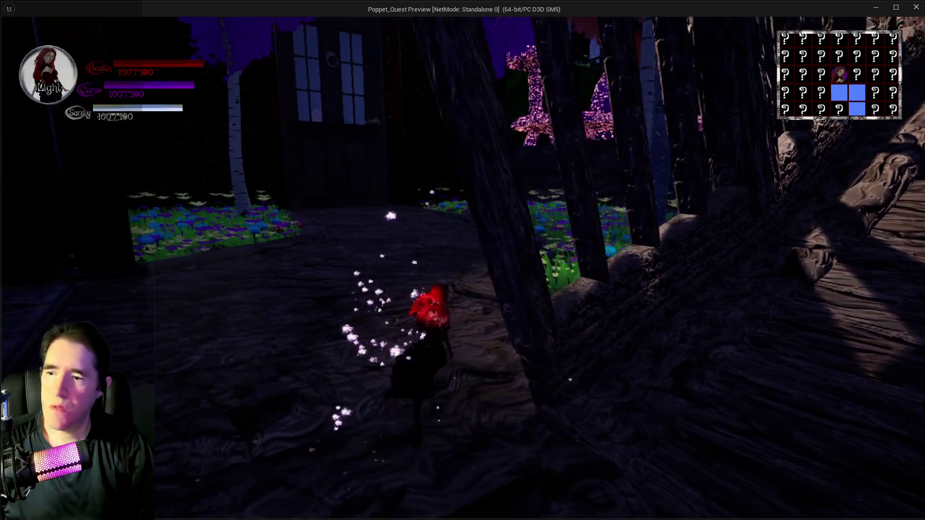
{"action": "key", "text": "w"}
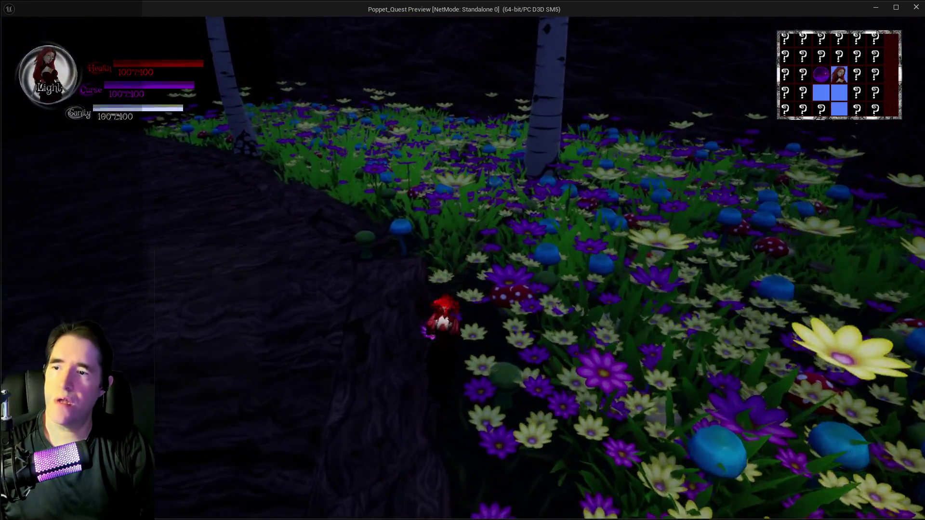
{"action": "key", "text": "w"}
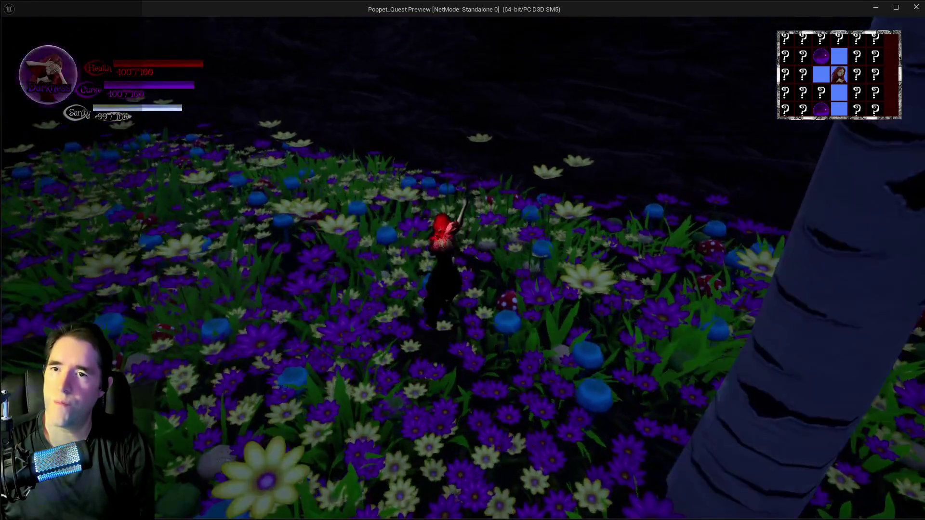
{"action": "key", "text": "Escape"}
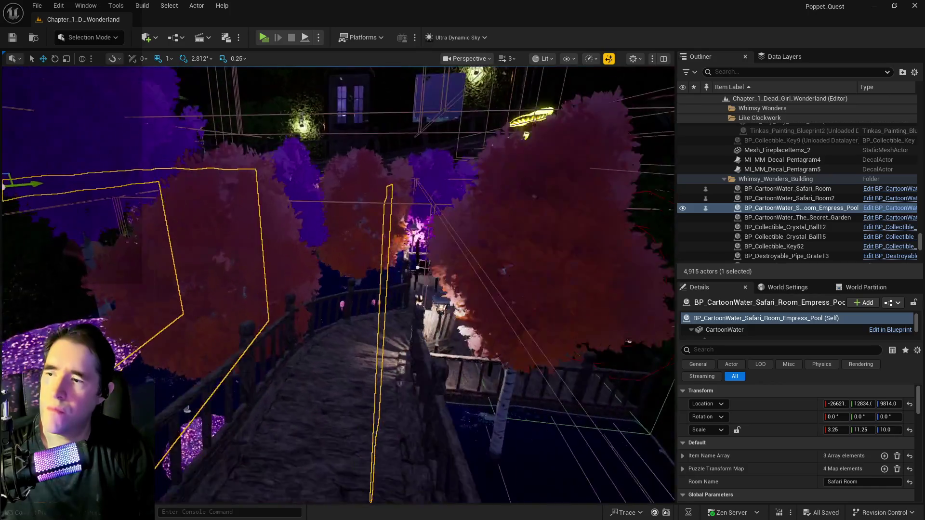
- Filter the Outliner by 'cart' to list the CartoonWater actors
{"action": "scroll", "coordinate": [257, 326], "scroll_direction": "down", "scroll_amount": 3}
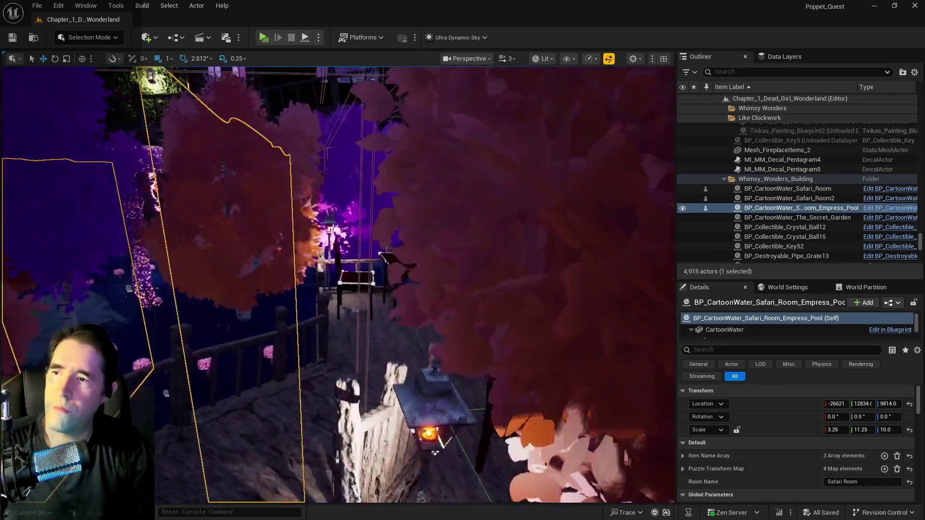
{"action": "scroll", "coordinate": [258, 327], "scroll_direction": "up", "scroll_amount": 3}
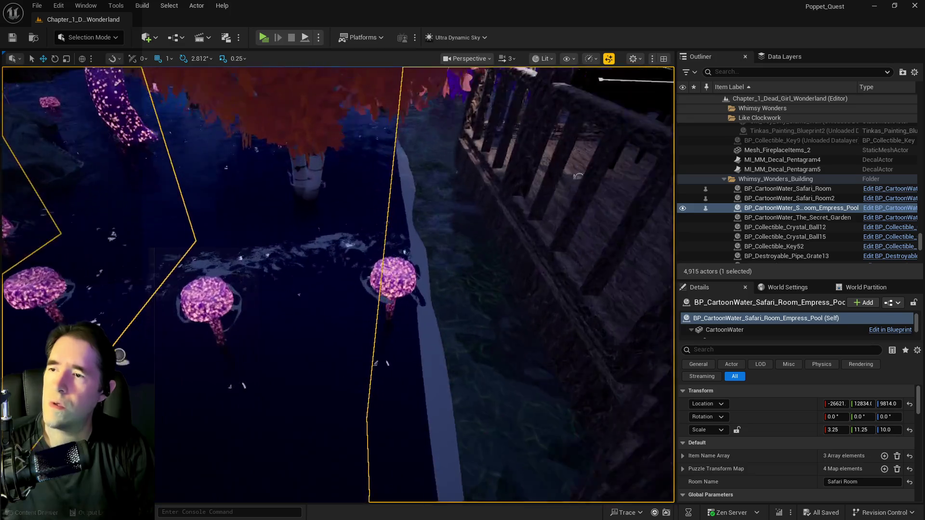
{"action": "scroll", "coordinate": [258, 327], "scroll_direction": "down", "scroll_amount": 3}
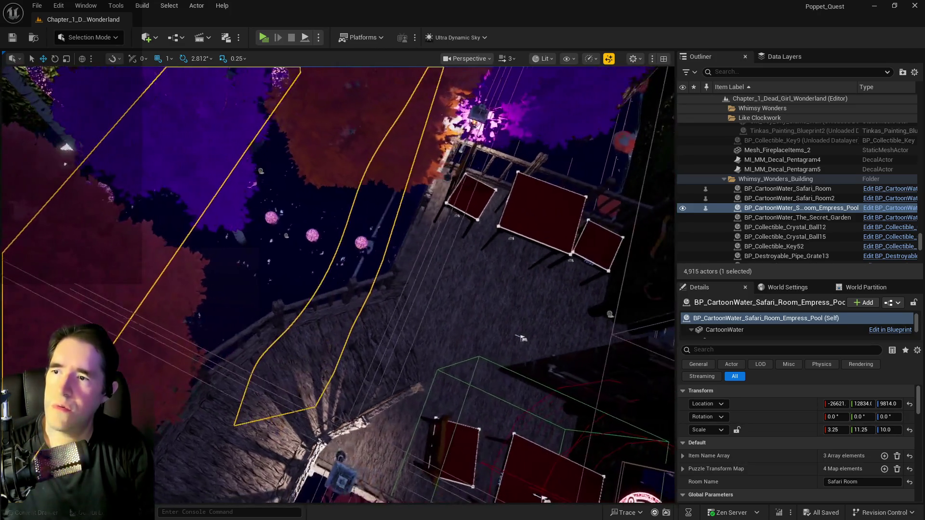
{"action": "scroll", "coordinate": [258, 327], "scroll_direction": "up", "scroll_amount": 3}
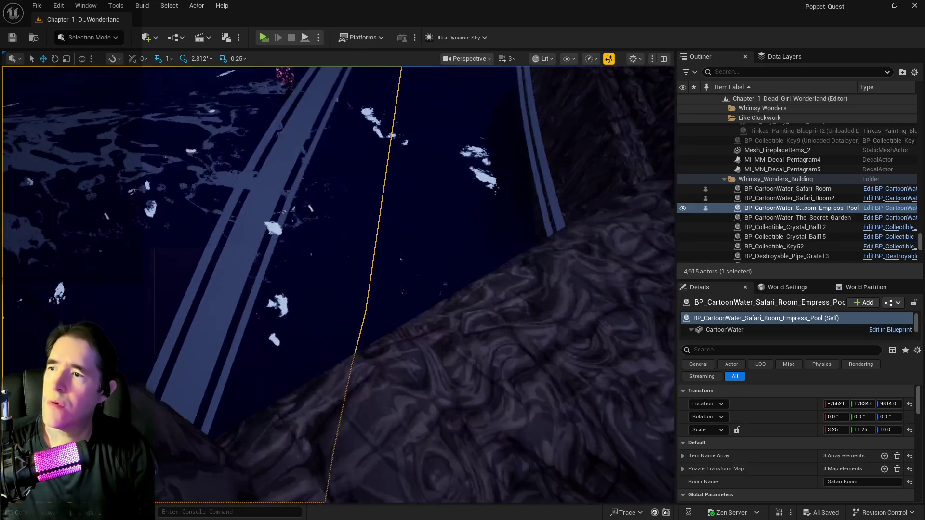
{"action": "scroll", "coordinate": [327, 268], "scroll_direction": "down", "scroll_amount": 3}
{"action": "scroll", "coordinate": [327, 268], "scroll_direction": "up", "scroll_amount": 2}
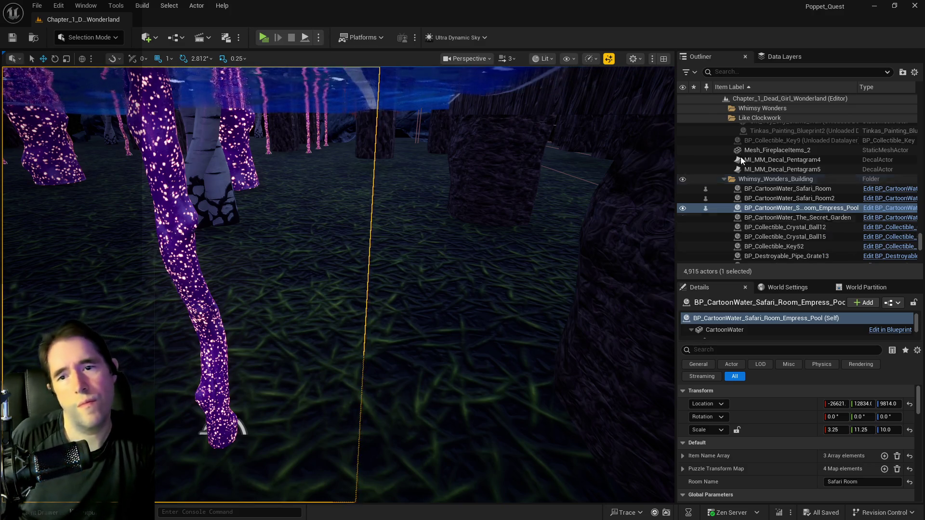
{"action": "left_click", "coordinate": [733, 72]}
{"action": "type", "text": "cart"}
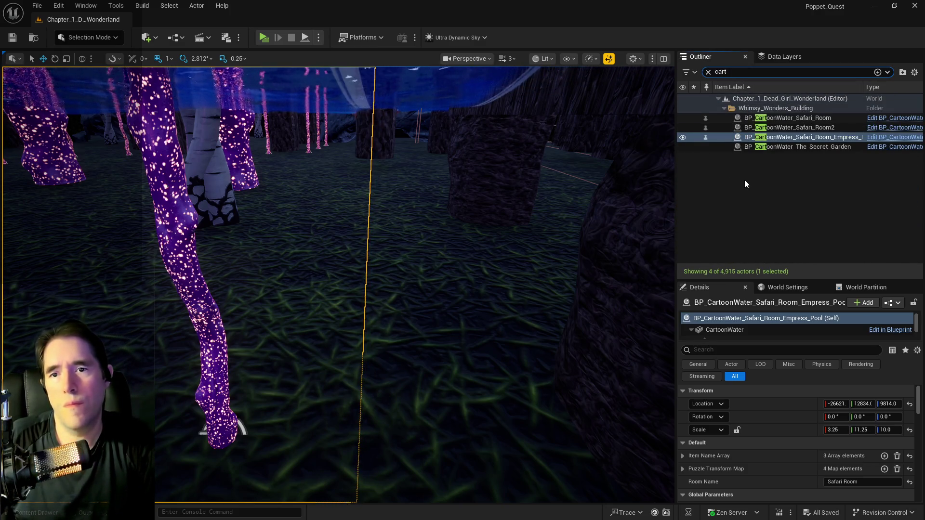
- Frame the Empress Pool, Safari_Room2 and Safari_Room waters, then select Pool Kill Plane4
{"action": "double_click", "coordinate": [737, 137]}
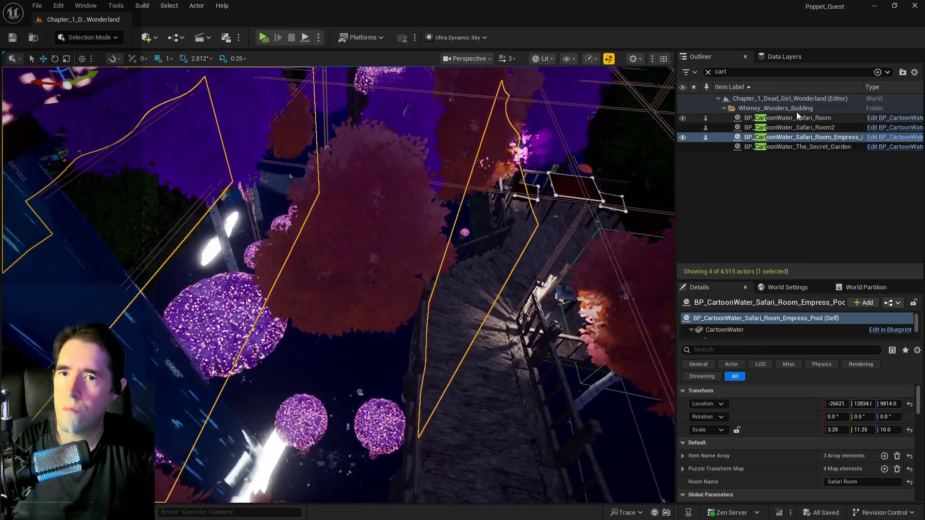
{"action": "double_click", "coordinate": [790, 127]}
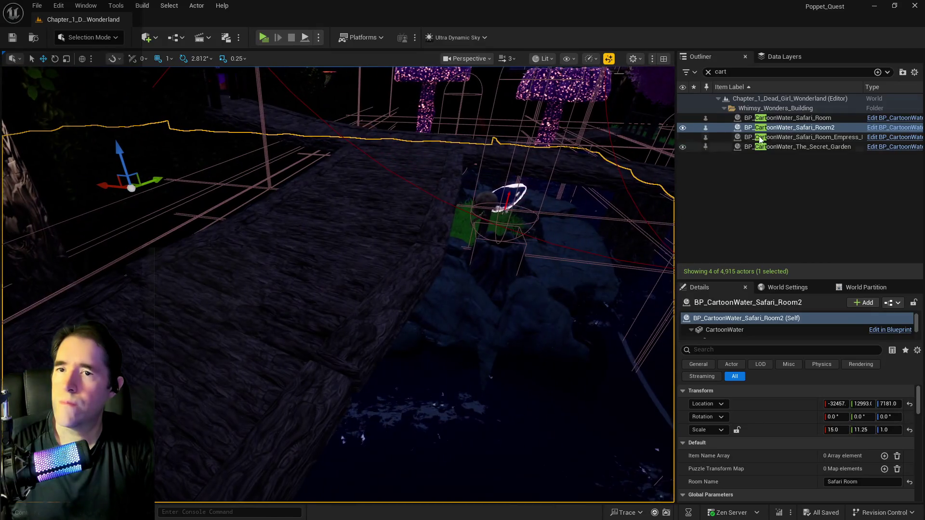
{"action": "double_click", "coordinate": [780, 118]}
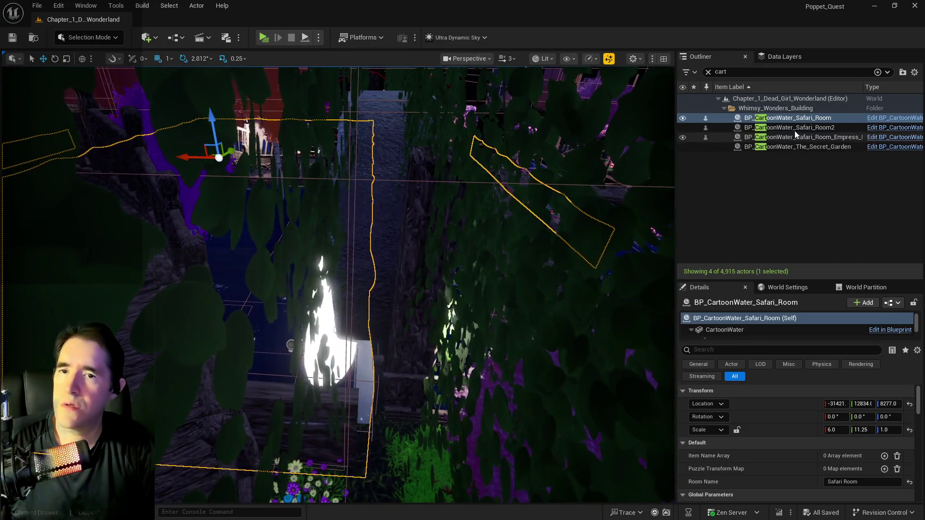
{"action": "double_click", "coordinate": [796, 128]}
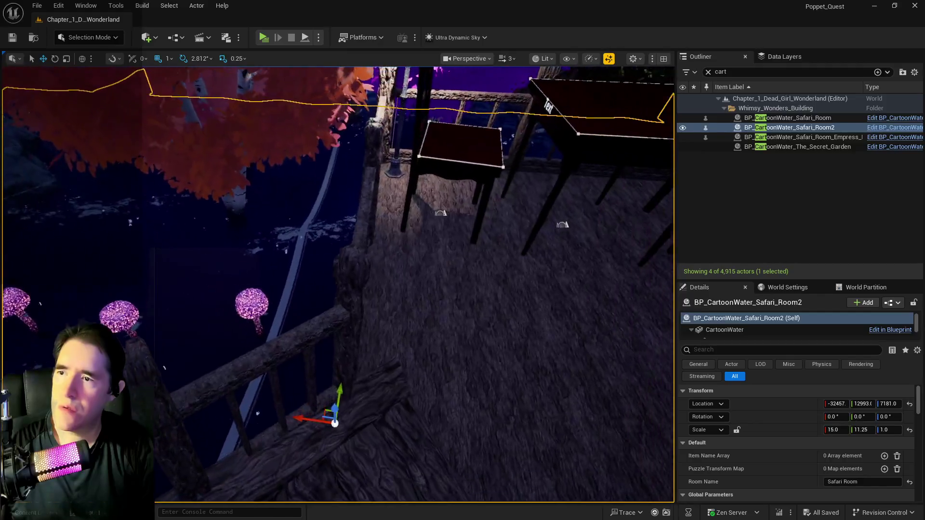
{"action": "left_click", "coordinate": [309, 289]}
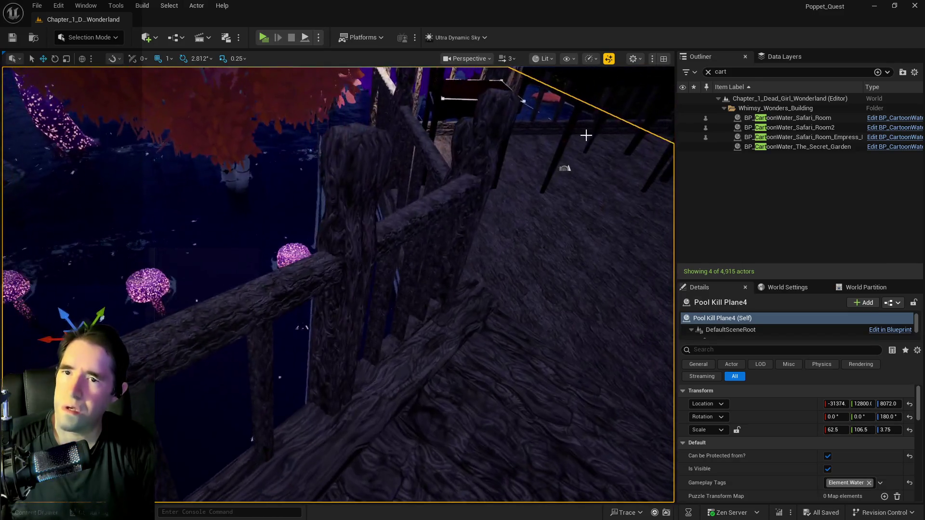
- Hide BP_CartoonWater_Safari_Room and undo Pool Kill Plane4's height change, keeping its Z at 8072
{"action": "left_click", "coordinate": [683, 118]}
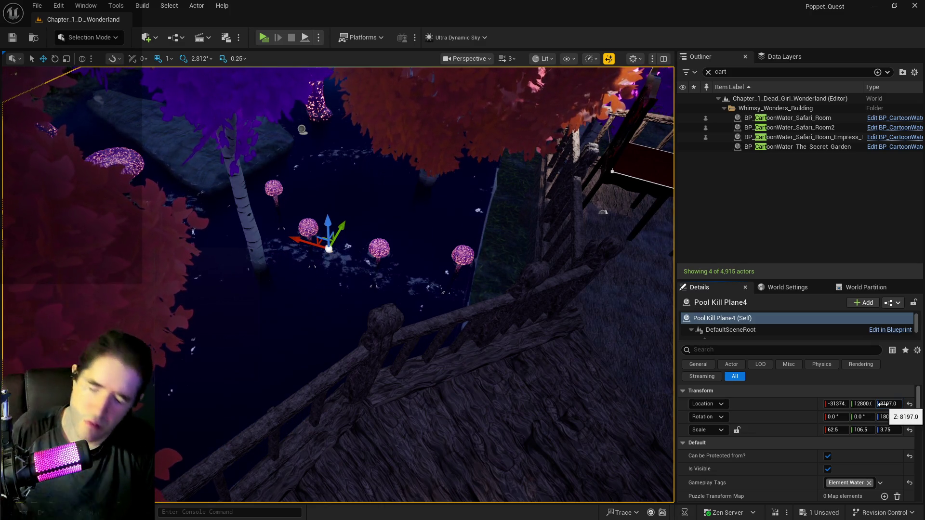
{"action": "key", "text": "ctrl+z"}
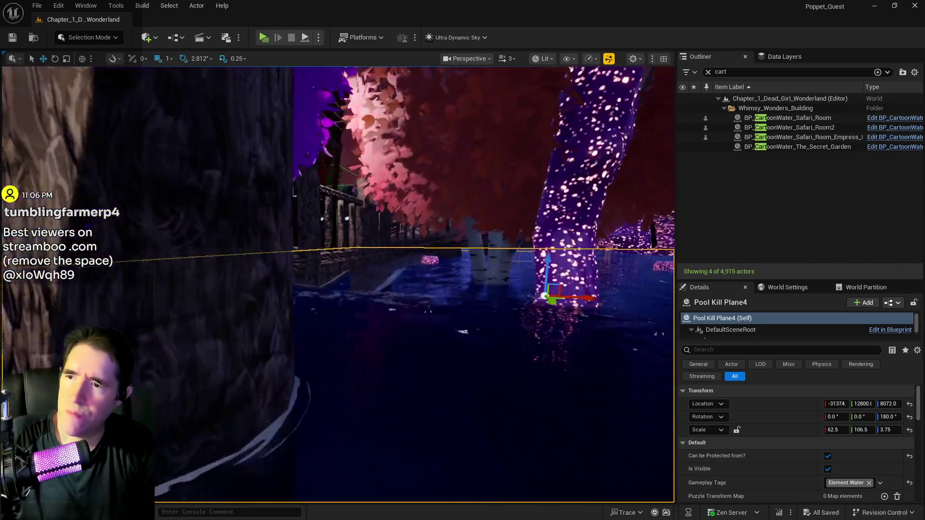
{"action": "mouse_move", "coordinate": [476, 343]}
{"action": "left_mouse_down"}
{"action": "mouse_move", "coordinate": [476, 333]}
{"action": "mouse_move", "coordinate": [476, 344]}
{"action": "left_mouse_up"}
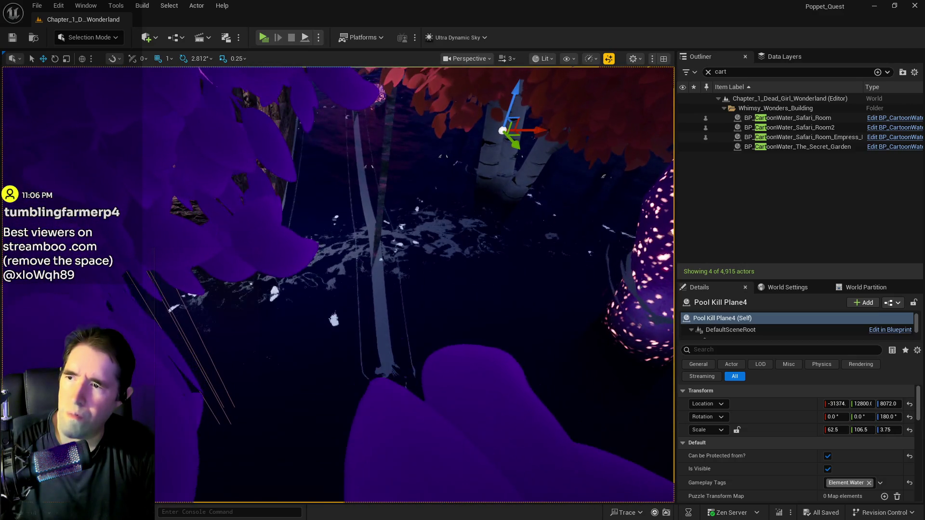
- Undo the accidental duplicate of the kill plane and its move
{"action": "mouse_move", "coordinate": [517, 126]}
{"action": "left_mouse_down"}
{"action": "mouse_move", "coordinate": [528, 208]}
{"action": "mouse_move", "coordinate": [532, 160]}
{"action": "mouse_move", "coordinate": [549, 188]}
{"action": "left_mouse_up"}
{"action": "key", "text": "ctrl+z"}
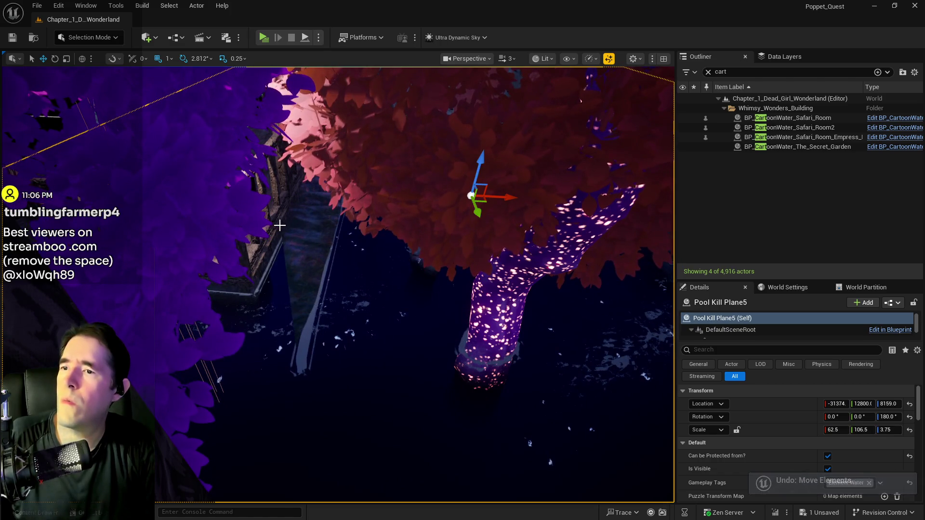
{"action": "key", "text": "ctrl+z"}
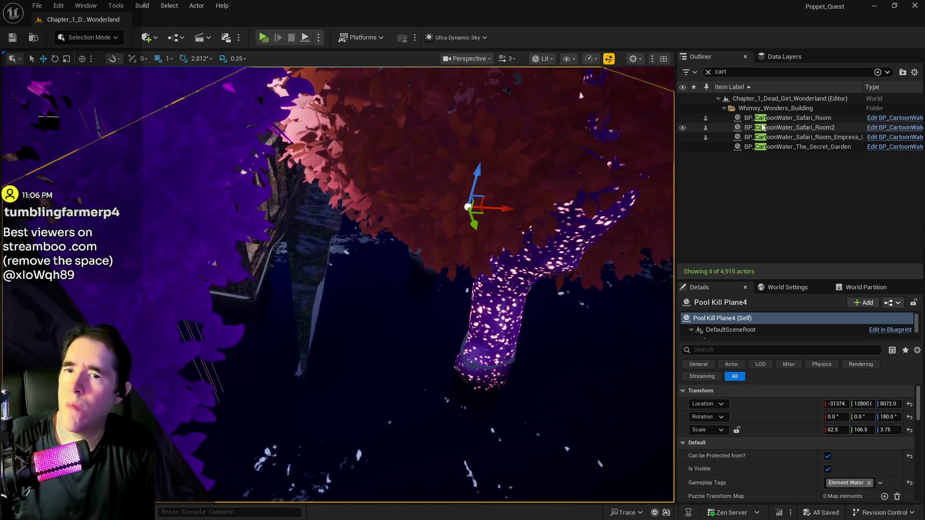
- Alt-drag a raised copy of the Safari Room water, BP_CartoonWater_Safari_Room3, then delete it
{"action": "left_click", "coordinate": [522, 173]}
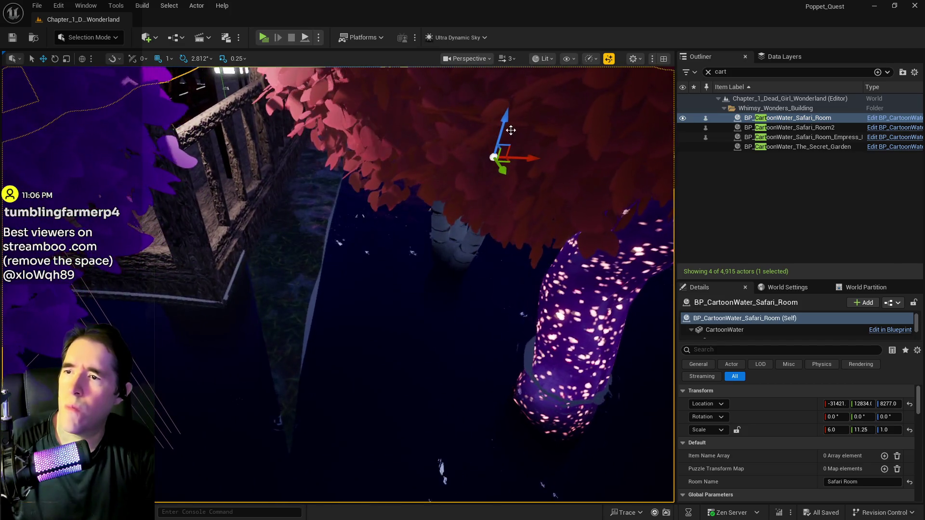
{"action": "left_click_drag", "start_coordinate": [504, 125], "coordinate": [506, 81], "text": "alt"}
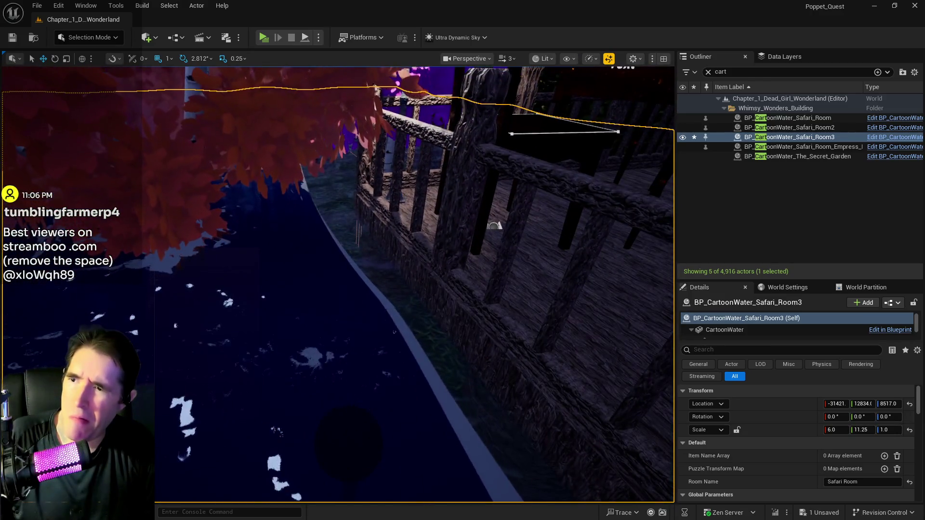
{"action": "key", "text": "Delete"}
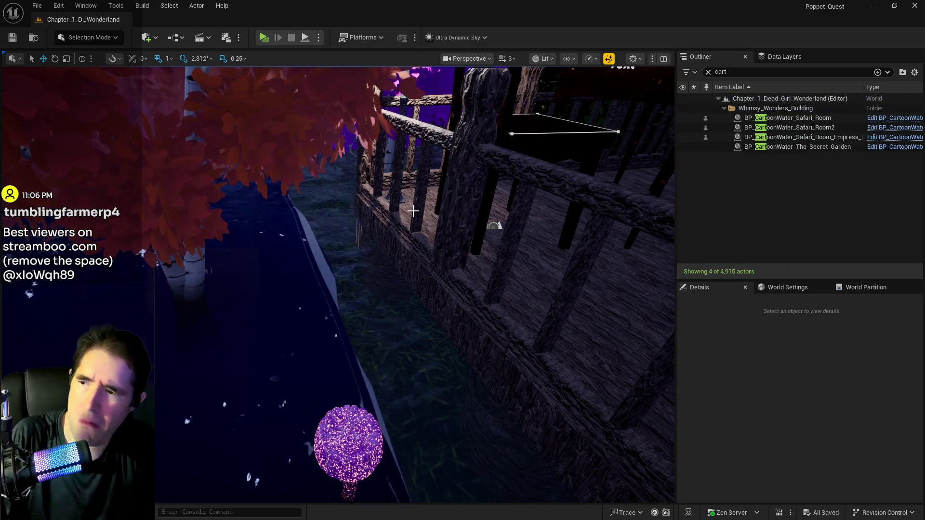
- Fly the camera through the room wall and over the pool, then level it with the garden
{"action": "key", "text": "w"}
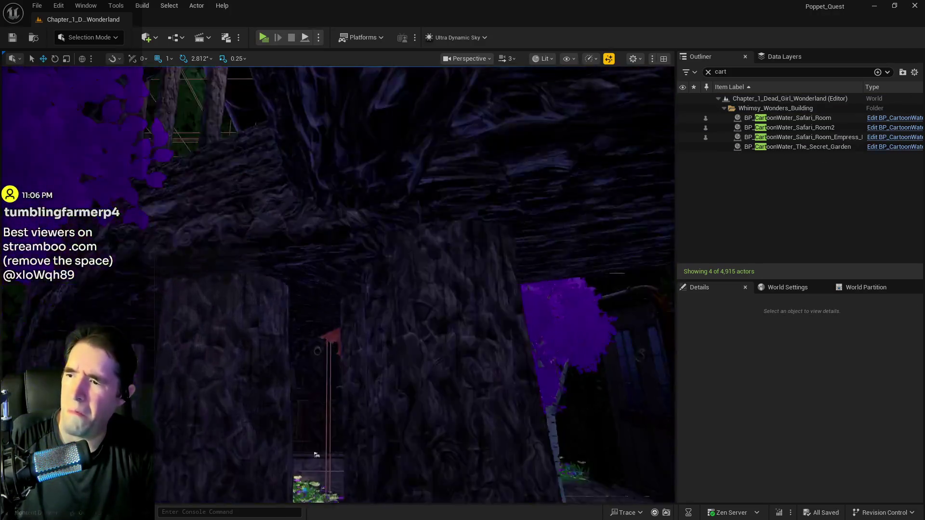
{"action": "key", "text": "w"}
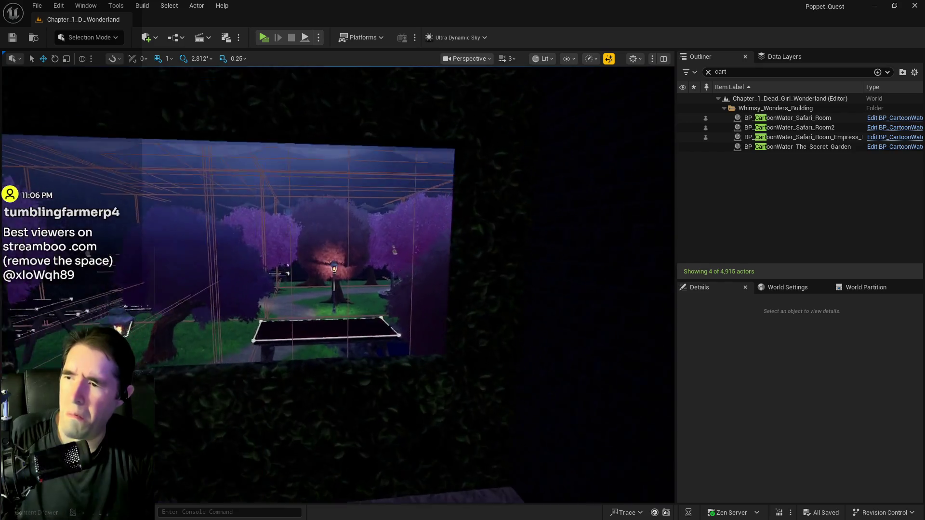
{"action": "key", "text": "w"}
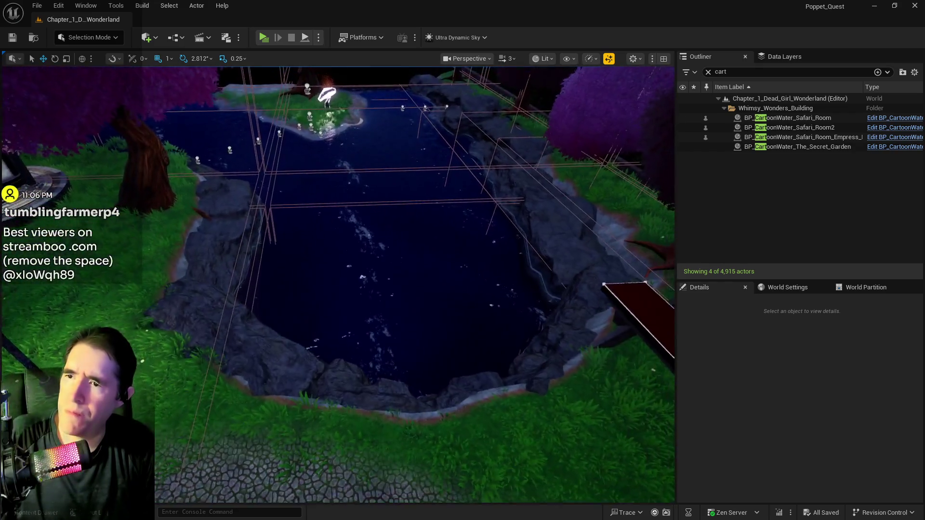
{"action": "key", "text": "w"}
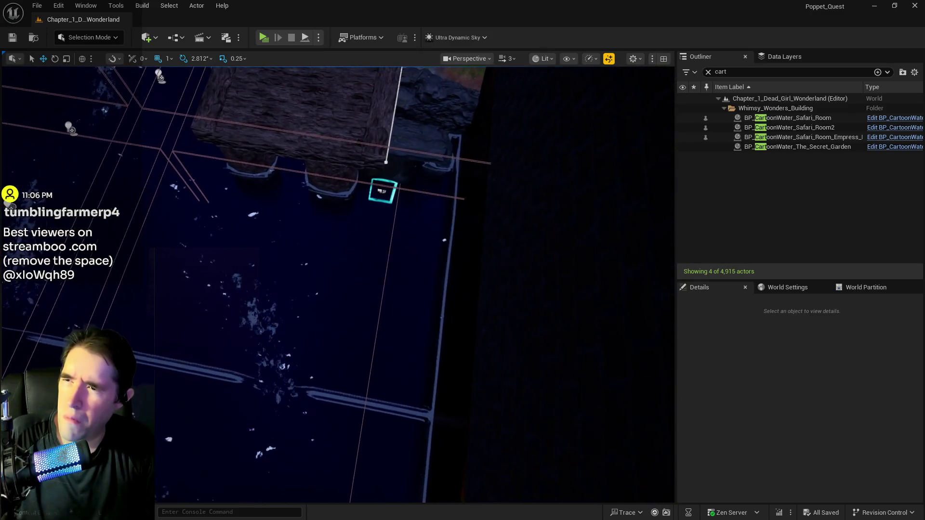
{"action": "key", "text": "a"}
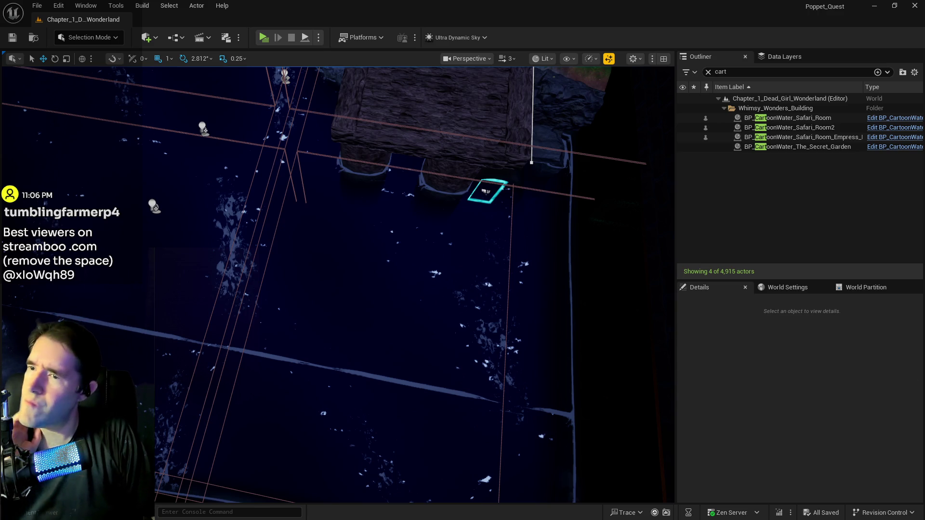
{"action": "mouse_move", "coordinate": [543, 359]}
{"action": "left_mouse_down"}
{"action": "mouse_move", "coordinate": [544, 104]}
{"action": "mouse_move", "coordinate": [544, 359]}
{"action": "left_mouse_up"}
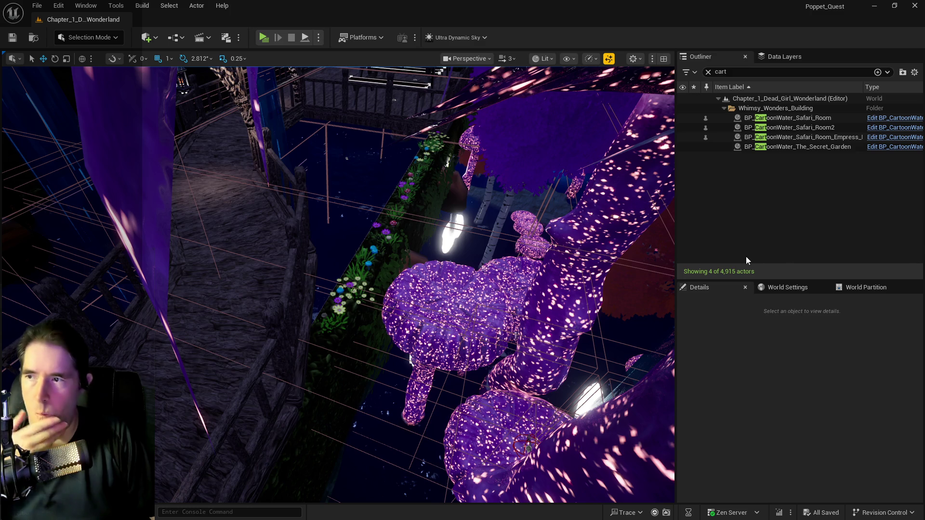
- Select Safari Deep Pool and copy Puzzle Transform Map entry 1's transform value
{"action": "left_click", "coordinate": [381, 178]}
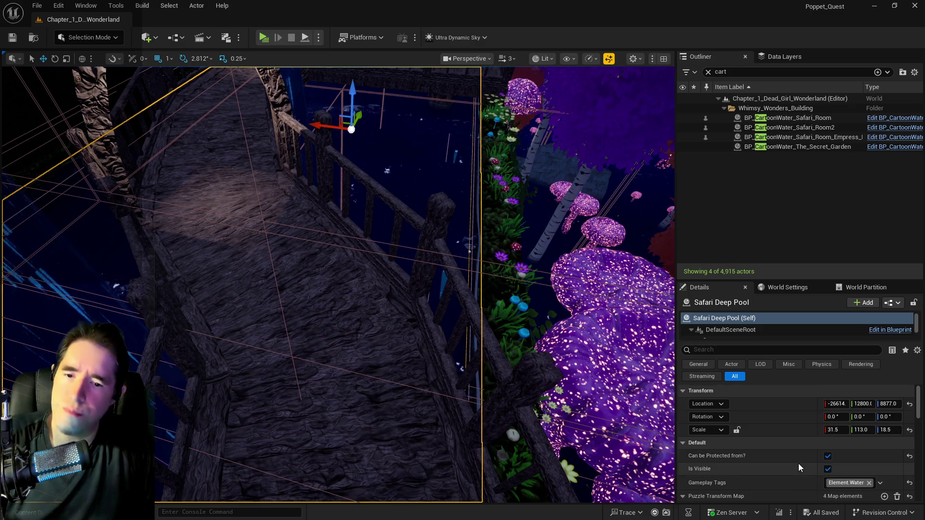
{"action": "scroll", "coordinate": [771, 453], "scroll_direction": "down", "scroll_amount": 3}
{"action": "left_click", "coordinate": [691, 447]}
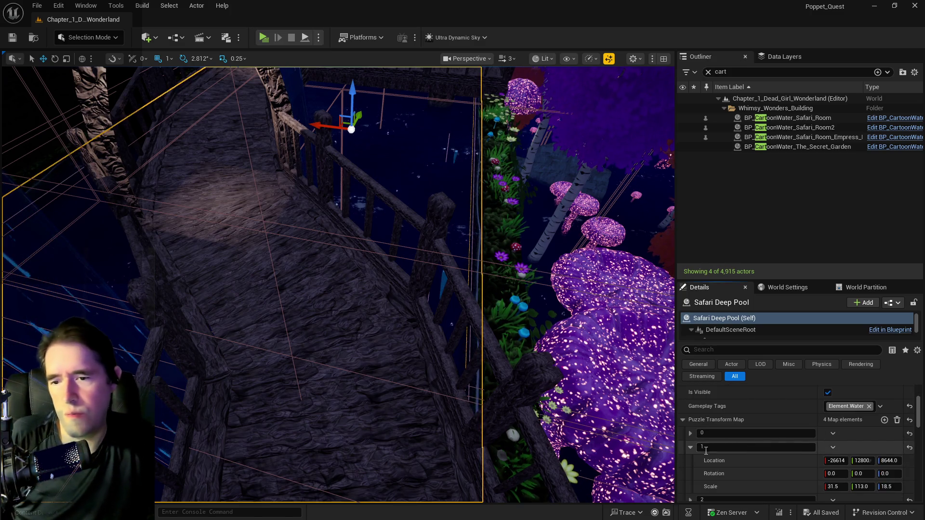
{"action": "right_click", "coordinate": [753, 459]}
{"action": "left_click", "coordinate": [786, 409]}
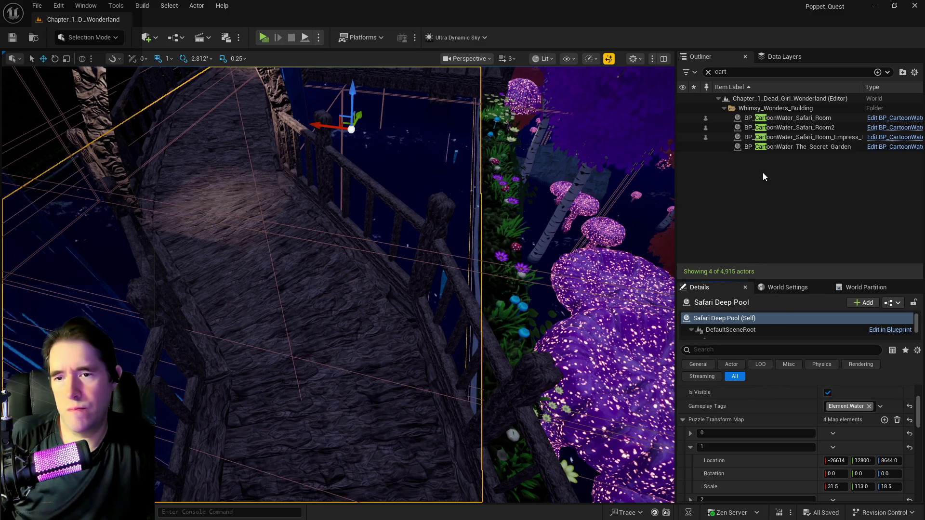
- Paste the copied location onto the actor's transform, inspect the moved water box, then undo it
{"action": "scroll", "coordinate": [733, 386], "scroll_direction": "up", "scroll_amount": 3}
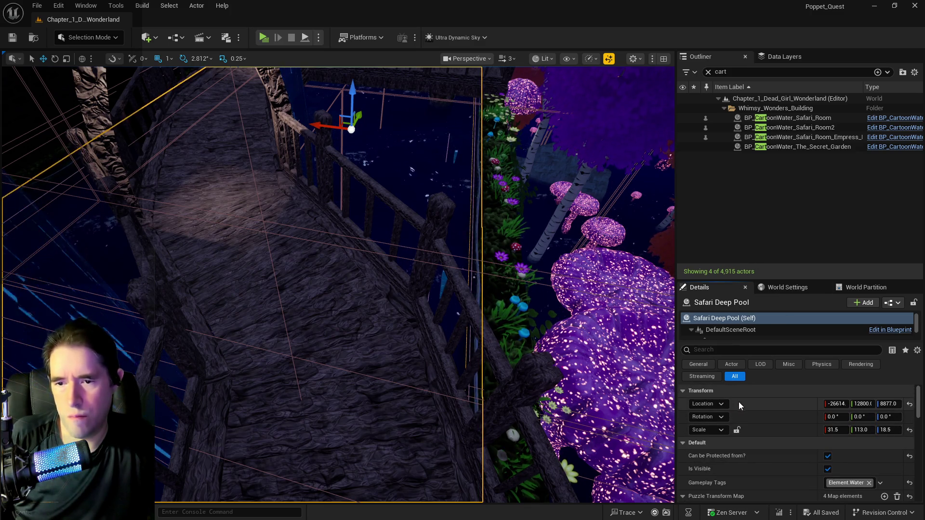
{"action": "right_click", "coordinate": [773, 394]}
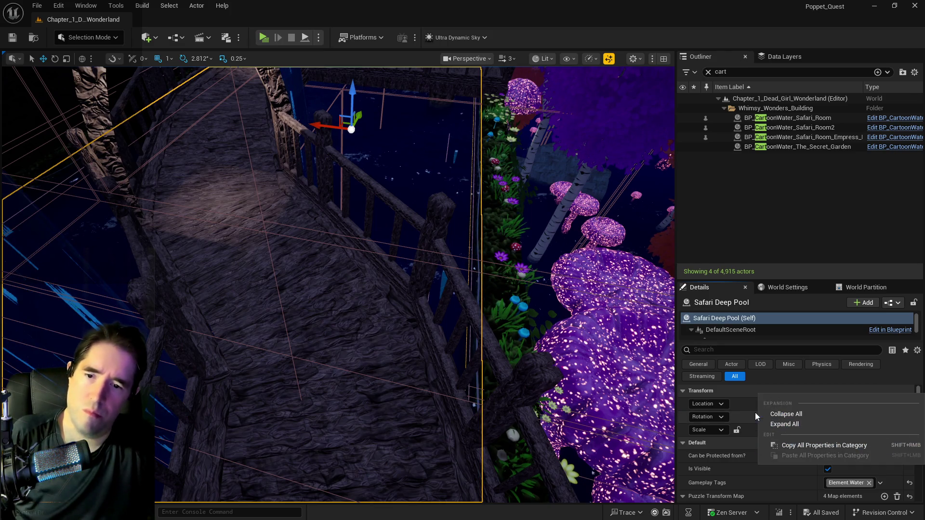
{"action": "left_click", "coordinate": [739, 401]}
{"action": "right_click", "coordinate": [788, 432]}
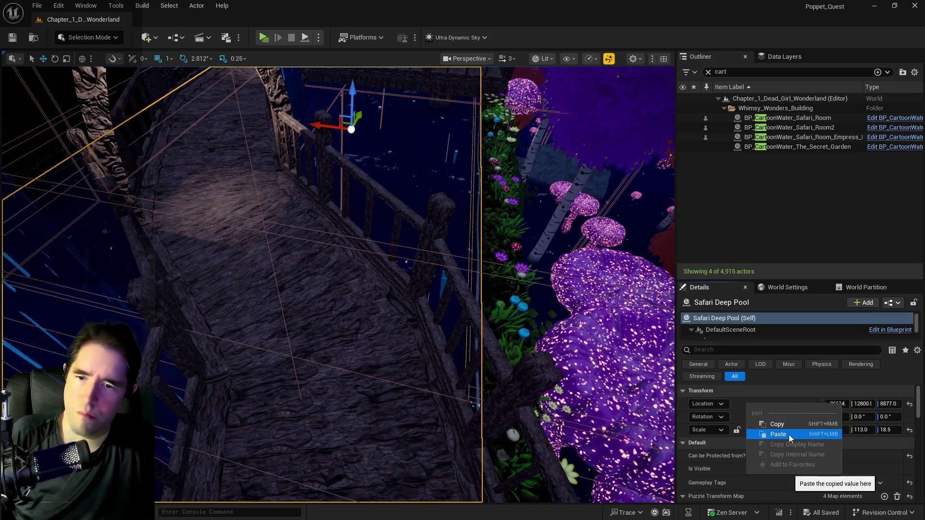
{"action": "left_click", "coordinate": [788, 435]}
{"action": "mouse_move", "coordinate": [560, 348]}
{"action": "left_mouse_down"}
{"action": "mouse_move", "coordinate": [530, 318]}
{"action": "mouse_move", "coordinate": [562, 347]}
{"action": "left_mouse_up"}
{"action": "key", "text": "ctrl+z"}
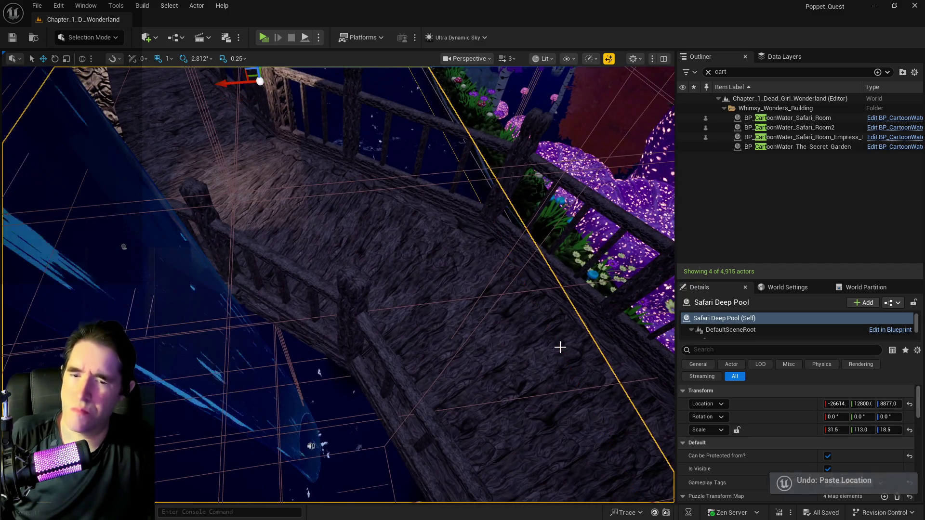
- Expand Puzzle Transform Map entries 2 and 3; entry 3 sits at Z 8072, scaled 31.5 × 113 × 3.75
{"action": "scroll", "coordinate": [778, 430], "scroll_direction": "down", "scroll_amount": 5}
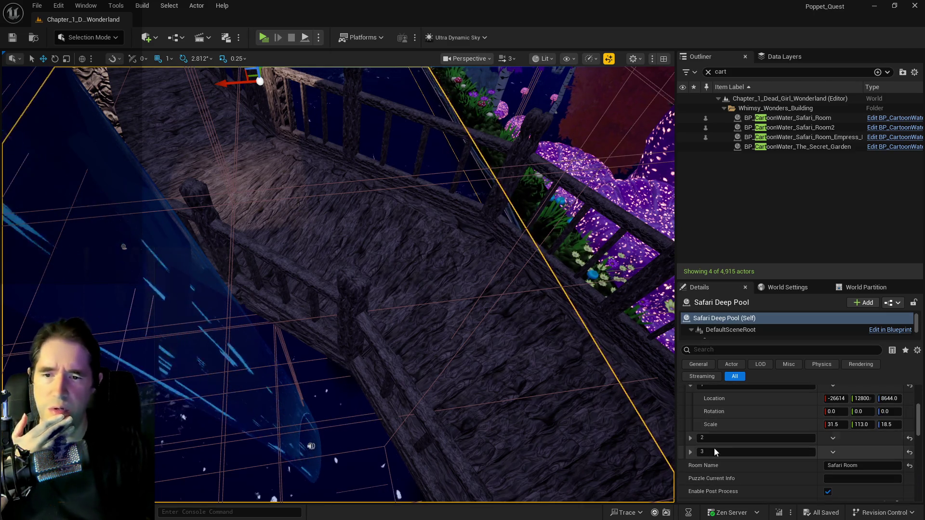
{"action": "left_click", "coordinate": [690, 439]}
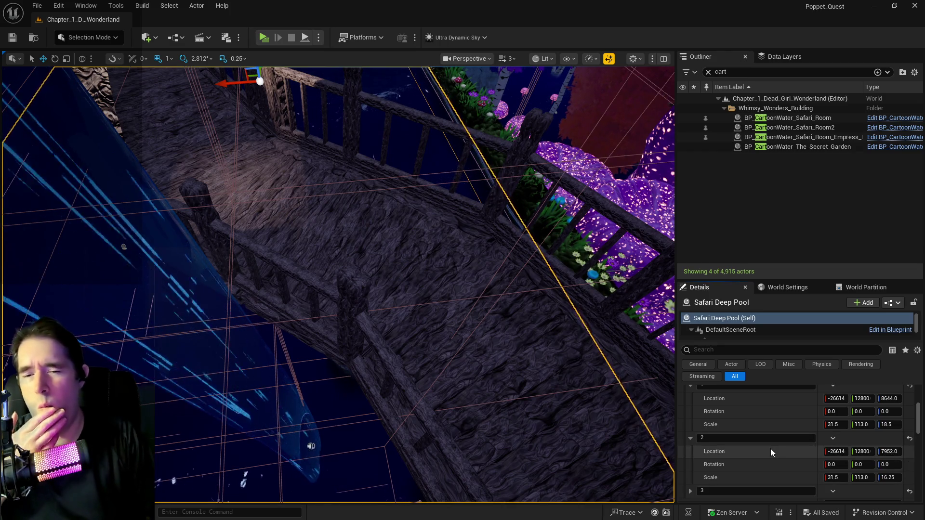
{"action": "scroll", "coordinate": [770, 449], "scroll_direction": "down", "scroll_amount": 2}
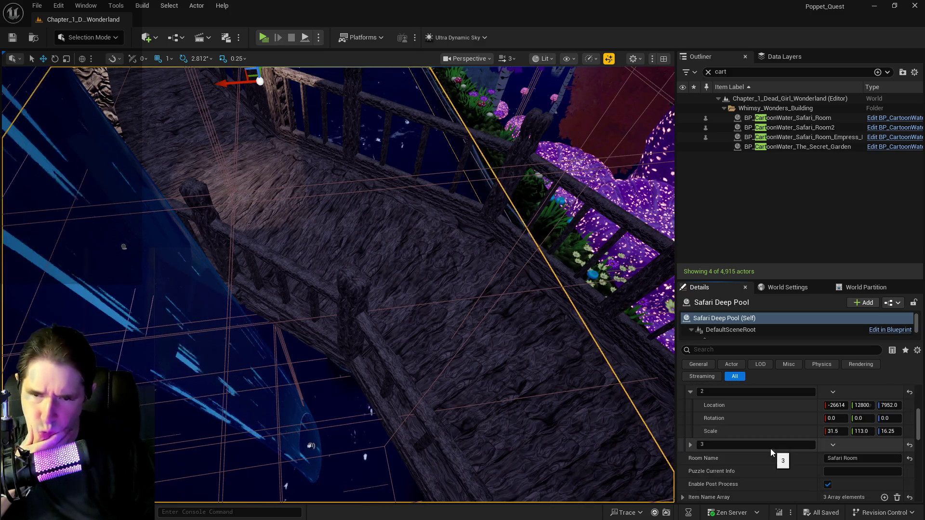
{"action": "left_click", "coordinate": [690, 444]}
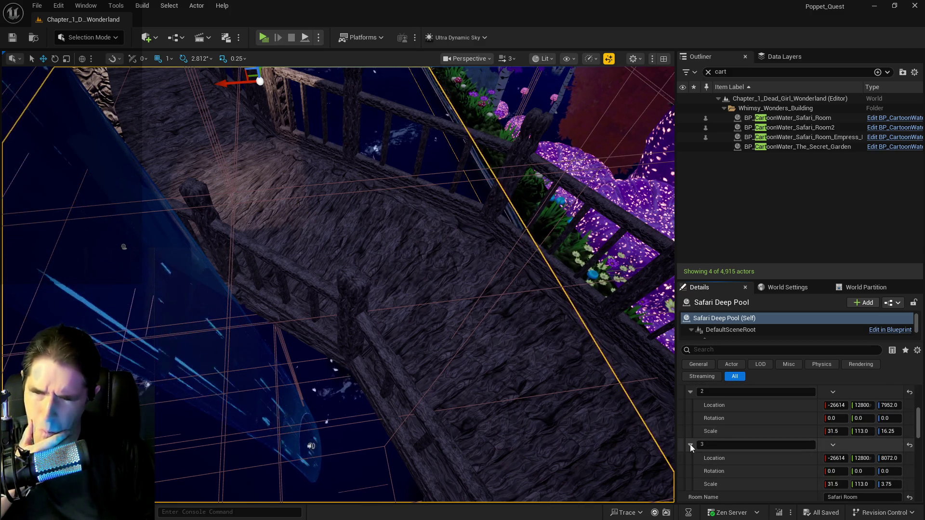
{"action": "key", "text": "f"}
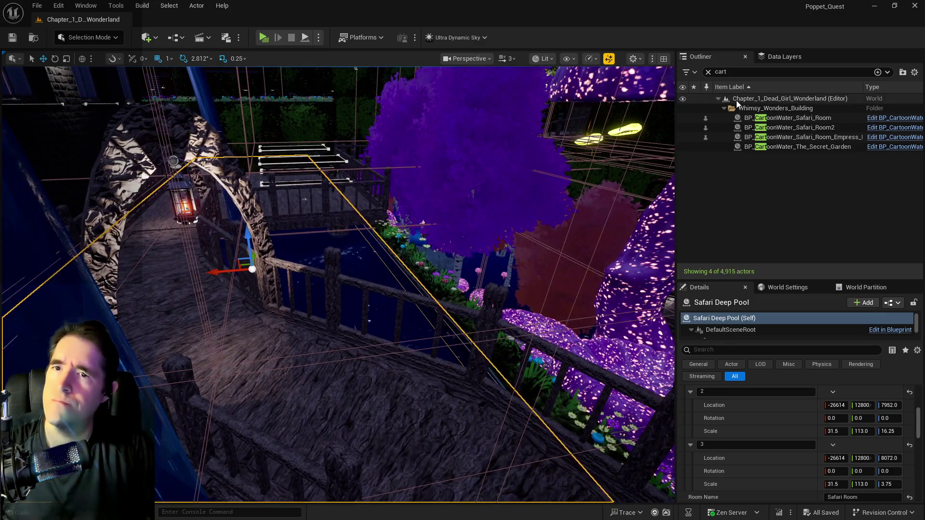
{"action": "left_click", "coordinate": [785, 128]}
- Rename BP_CartoonWater_Safari_Room2 to BP_CartoonWater_Sunken_Depths in the Outliner
{"action": "left_click", "coordinate": [785, 138]}
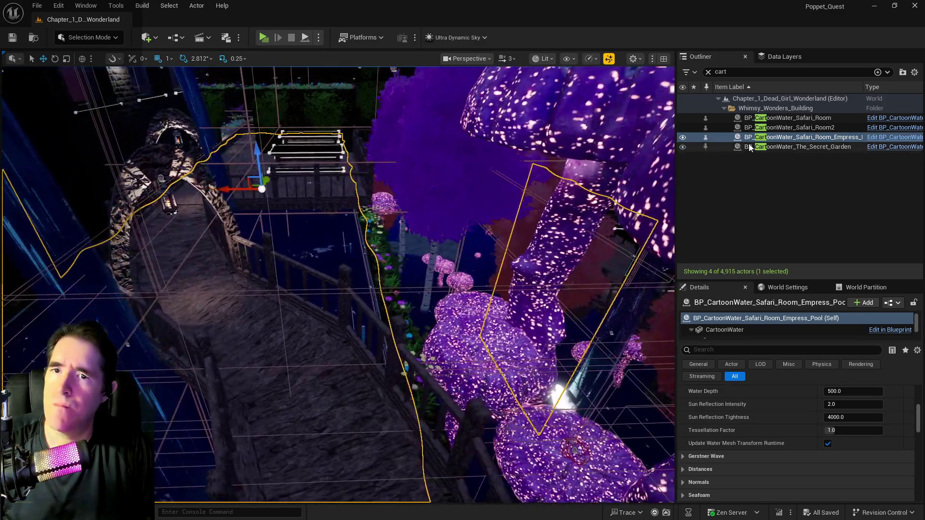
{"action": "left_click", "coordinate": [800, 128]}
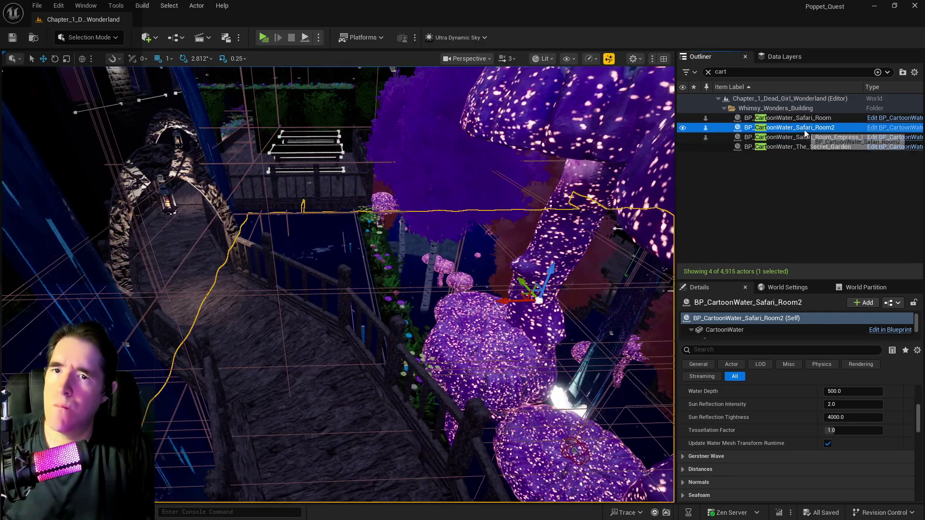
{"action": "key", "text": "F2"}
{"action": "left_click_drag", "start_coordinate": [800, 128], "coordinate": [840, 130]}
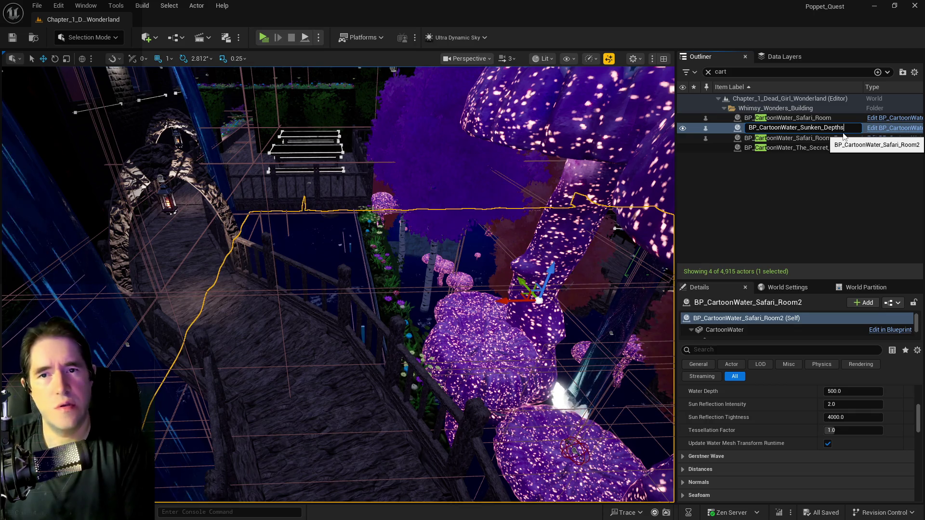
{"action": "key", "text": "Return"}
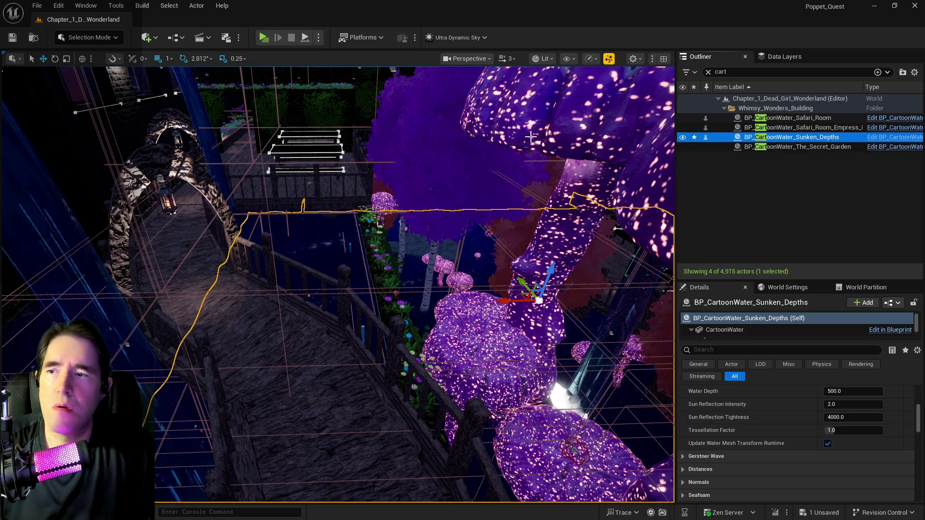
{"action": "double_click", "coordinate": [761, 128]}
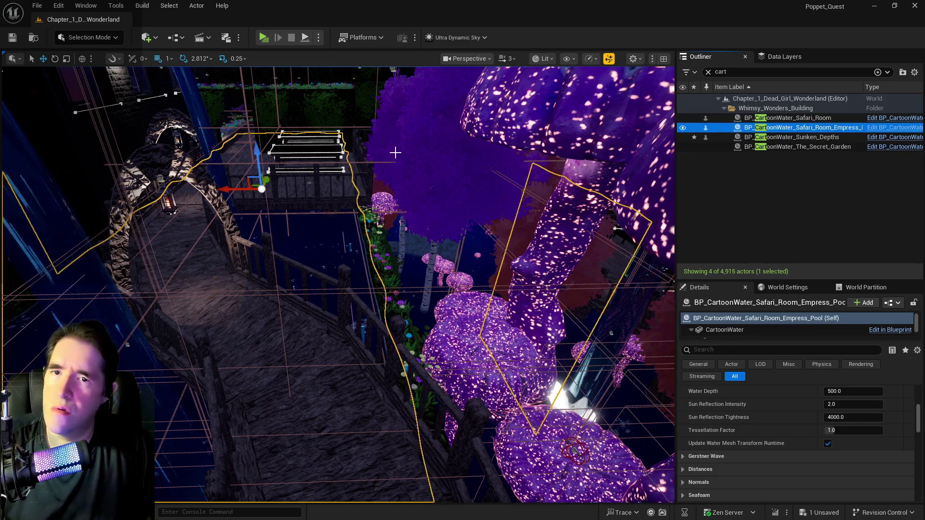
- Shift the Empress Pool water sideways and save all level changes with Ctrl+S
{"action": "left_click_drag", "start_coordinate": [364, 91], "coordinate": [241, 92]}
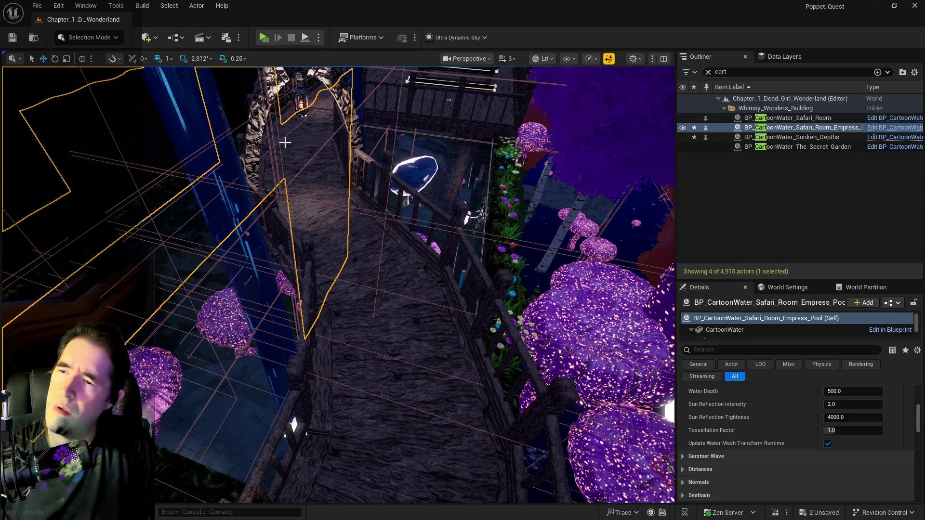
{"action": "left_click_drag", "start_coordinate": [337, 284], "coordinate": [289, 265]}
{"action": "mouse_move", "coordinate": [387, 136]}
{"action": "left_mouse_down"}
{"action": "mouse_move", "coordinate": [384, 109]}
{"action": "mouse_move", "coordinate": [386, 135]}
{"action": "left_mouse_up"}
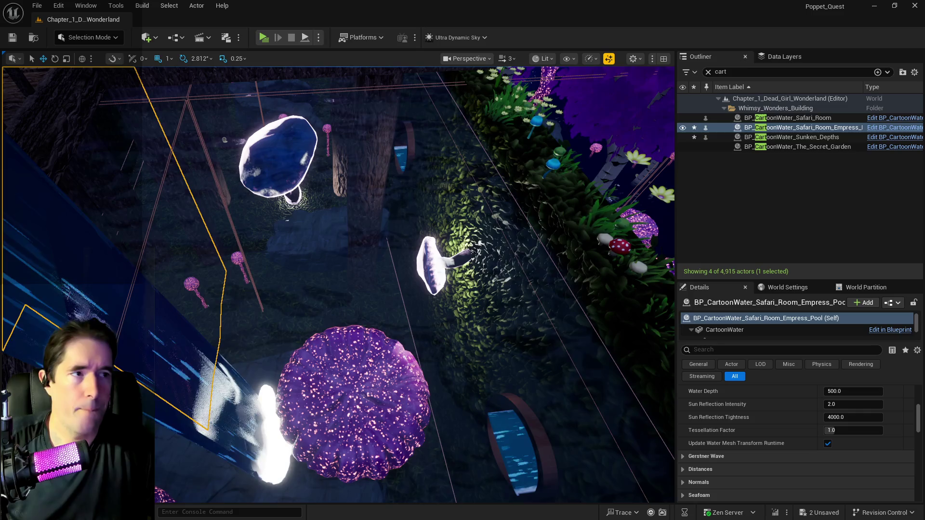
{"action": "key", "text": "ctrl+s"}
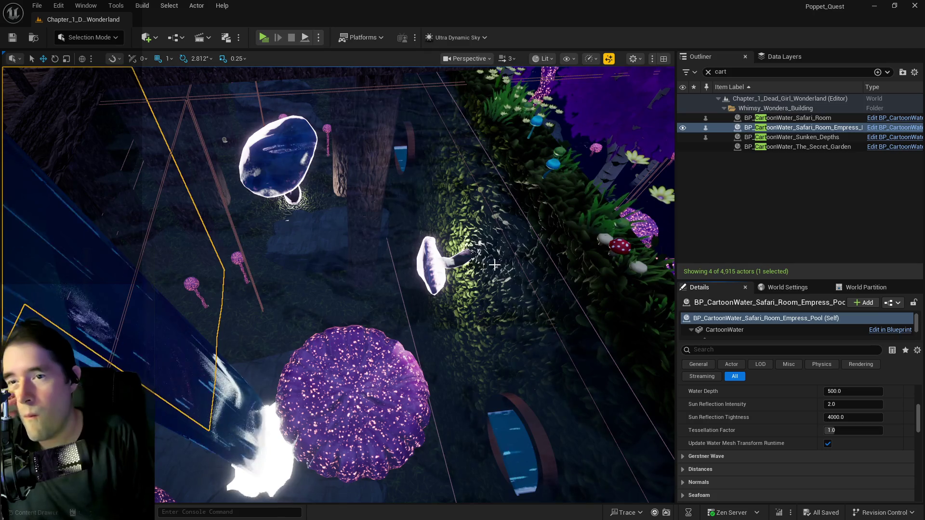
{"action": "left_click_drag", "start_coordinate": [494, 265], "coordinate": [494, 264]}
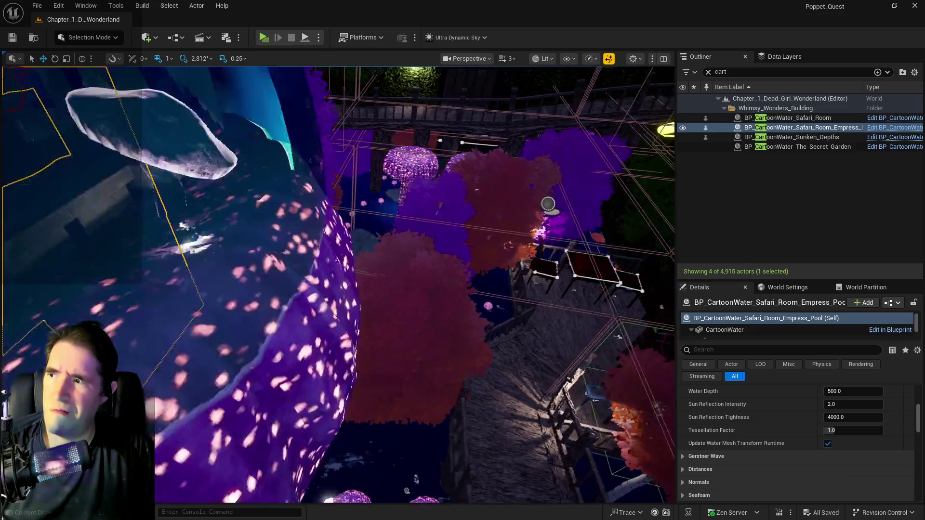
{"action": "left_click_drag", "start_coordinate": [494, 264], "coordinate": [494, 264]}
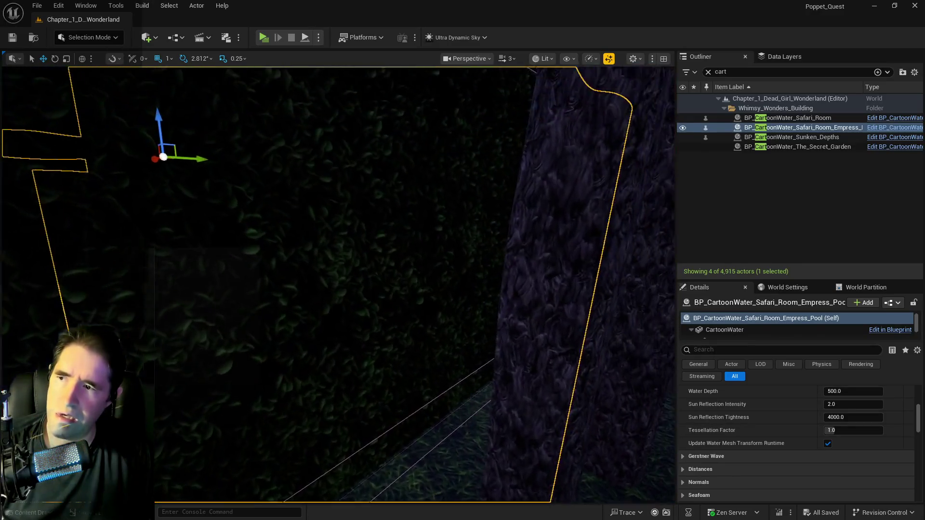
{"action": "left_click_drag", "start_coordinate": [491, 221], "coordinate": [491, 221]}
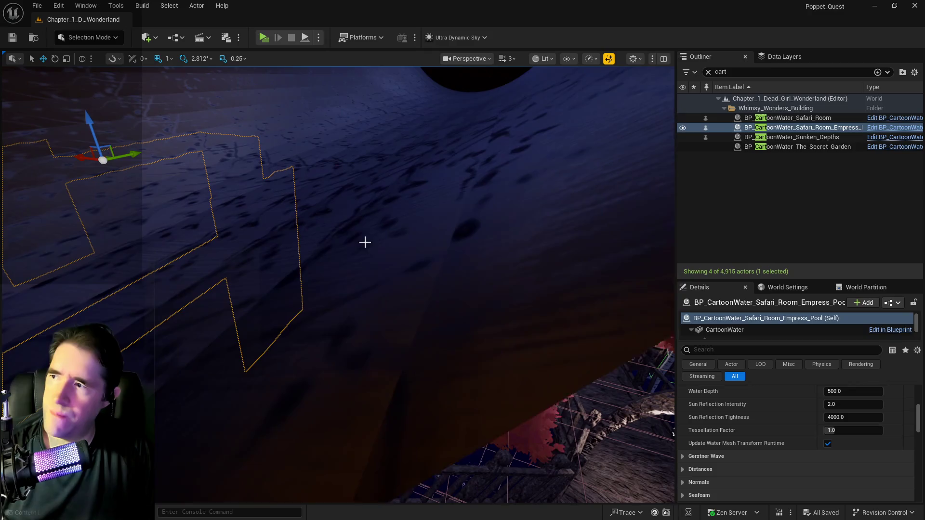
{"action": "left_click_drag", "start_coordinate": [364, 243], "coordinate": [364, 243]}
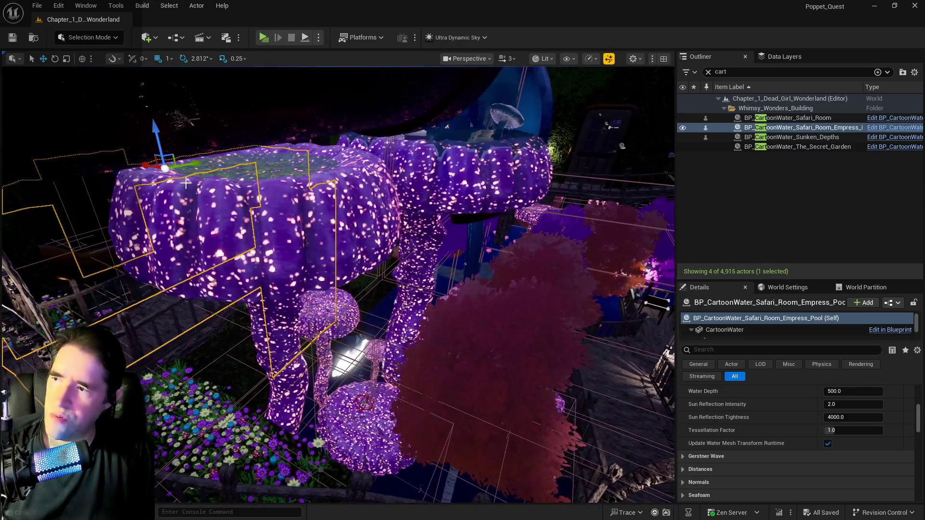
{"action": "left_click_drag", "start_coordinate": [142, 162], "coordinate": [171, 175]}
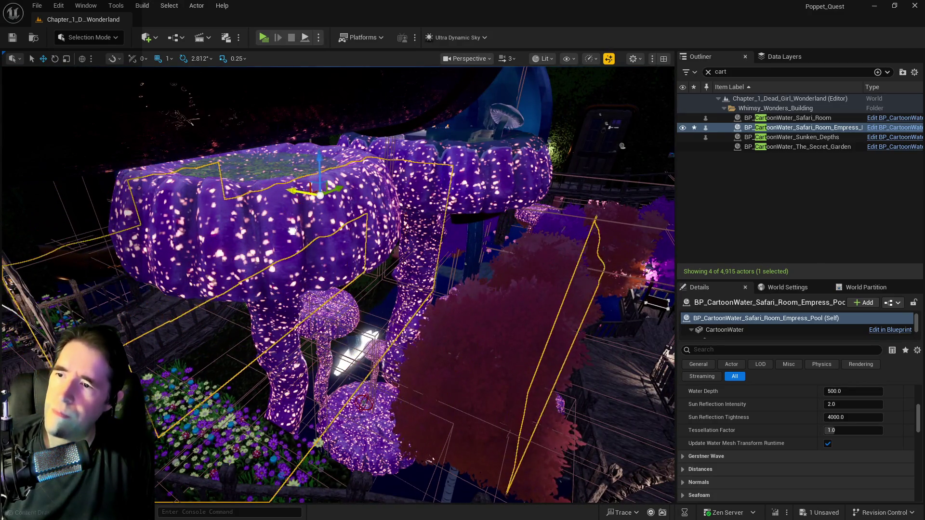
{"action": "left_click_drag", "start_coordinate": [313, 236], "coordinate": [314, 237]}
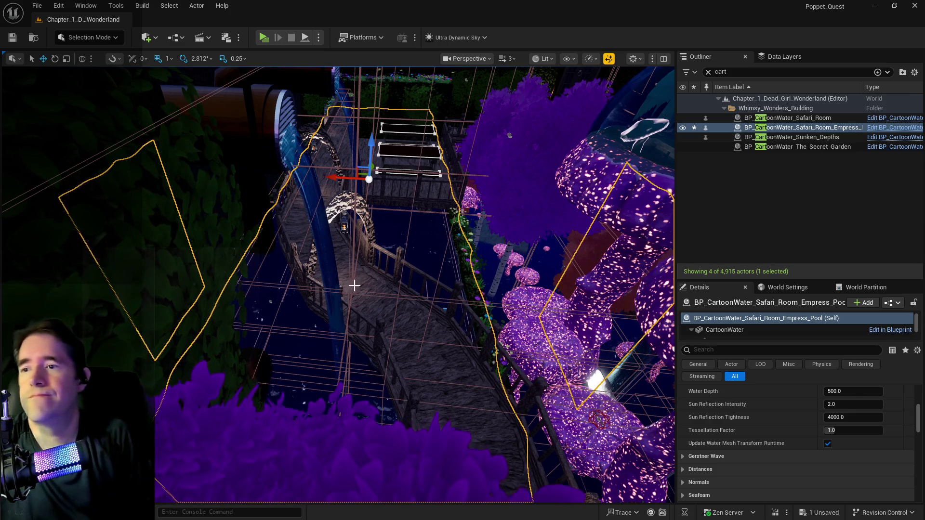
{"action": "scroll", "coordinate": [381, 257], "scroll_direction": "up", "scroll_amount": 5}
{"action": "scroll", "coordinate": [337, 284], "scroll_direction": "up", "scroll_amount": 5}
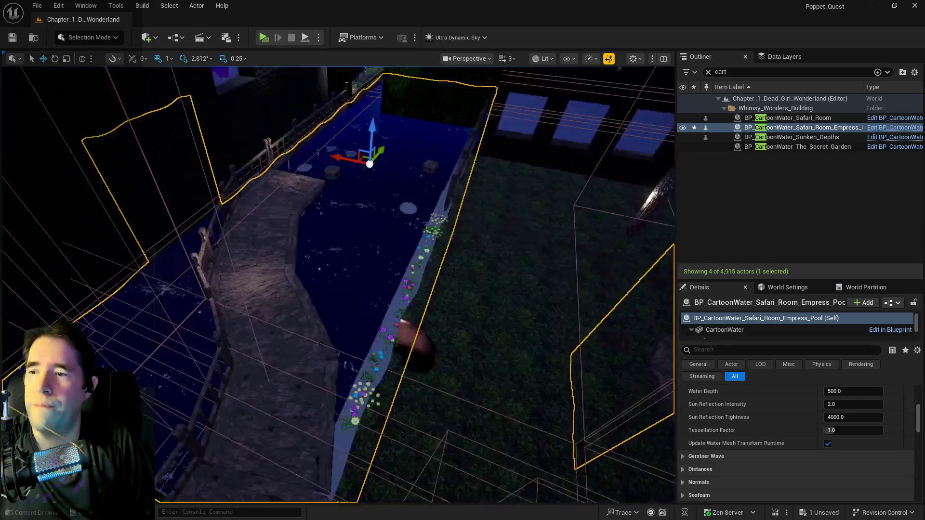
{"action": "scroll", "coordinate": [337, 284], "scroll_direction": "down", "scroll_amount": 5}
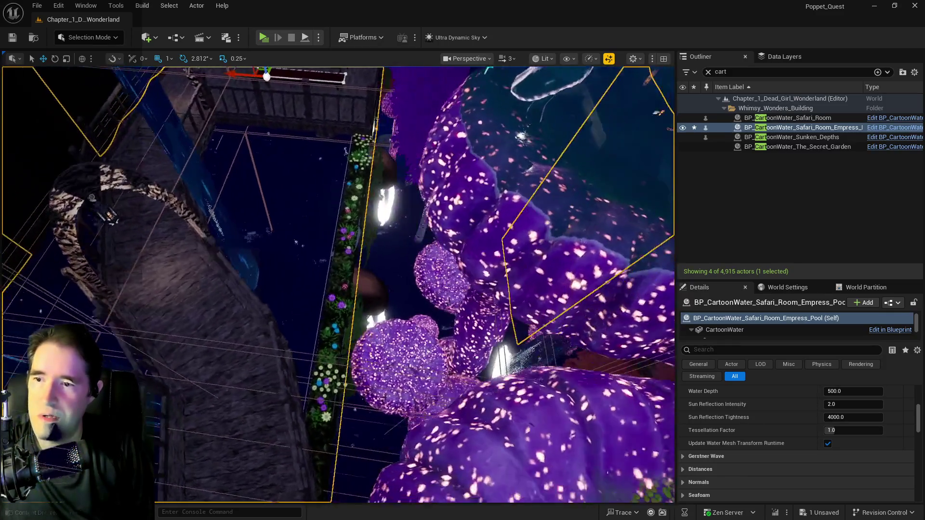
{"action": "scroll", "coordinate": [338, 285], "scroll_direction": "down", "scroll_amount": 5}
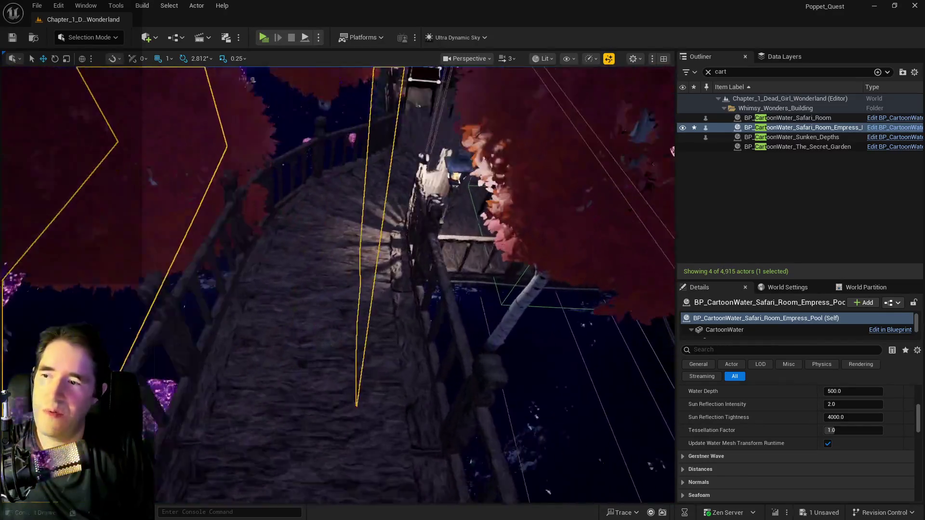
{"action": "scroll", "coordinate": [337, 284], "scroll_direction": "up", "scroll_amount": 5}
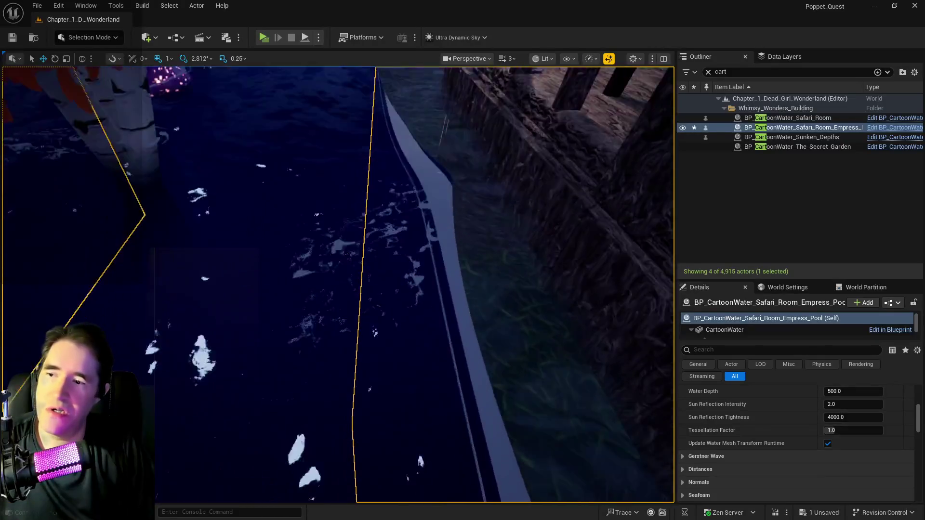
{"action": "scroll", "coordinate": [338, 285], "scroll_direction": "down", "scroll_amount": 5}
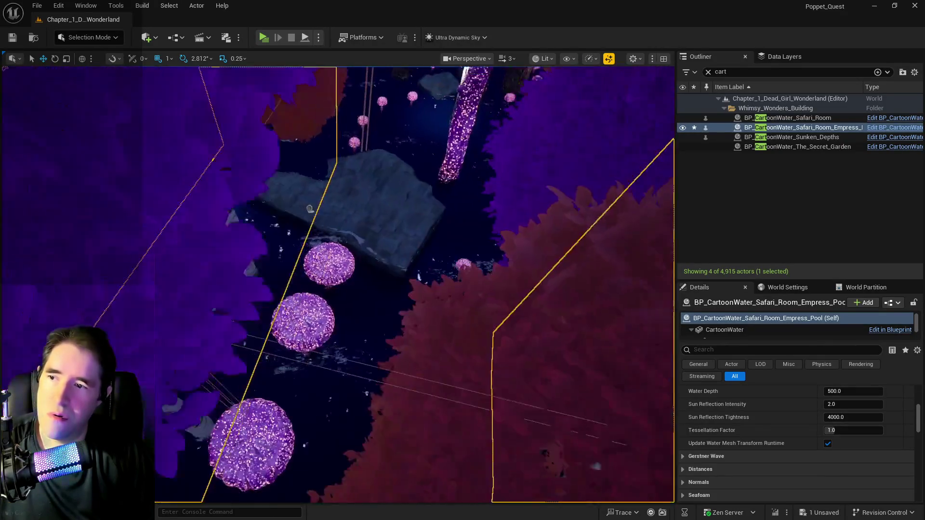
{"action": "scroll", "coordinate": [337, 284], "scroll_direction": "down", "scroll_amount": 3}
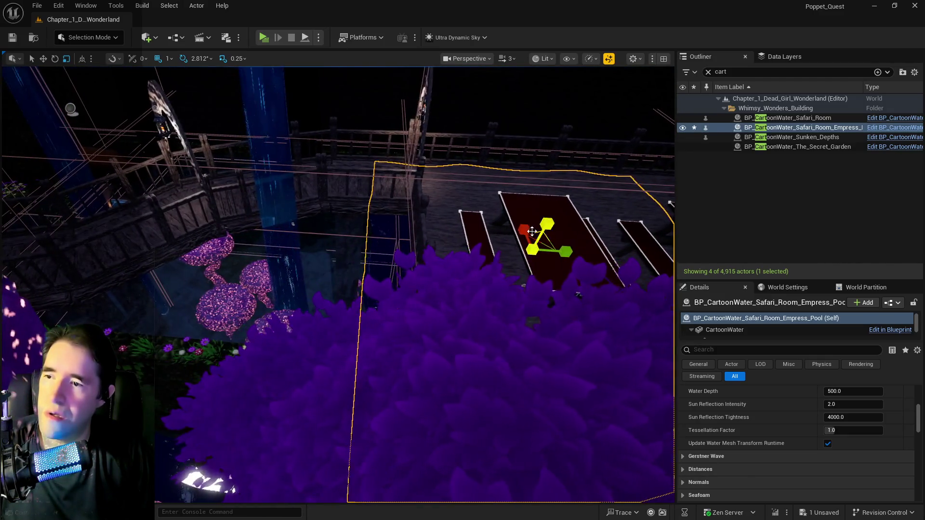
- Undo the Empress Pool's scale edits to keep its earlier size, then Alt-drag a sideways duplicate
{"action": "key", "text": "f"}
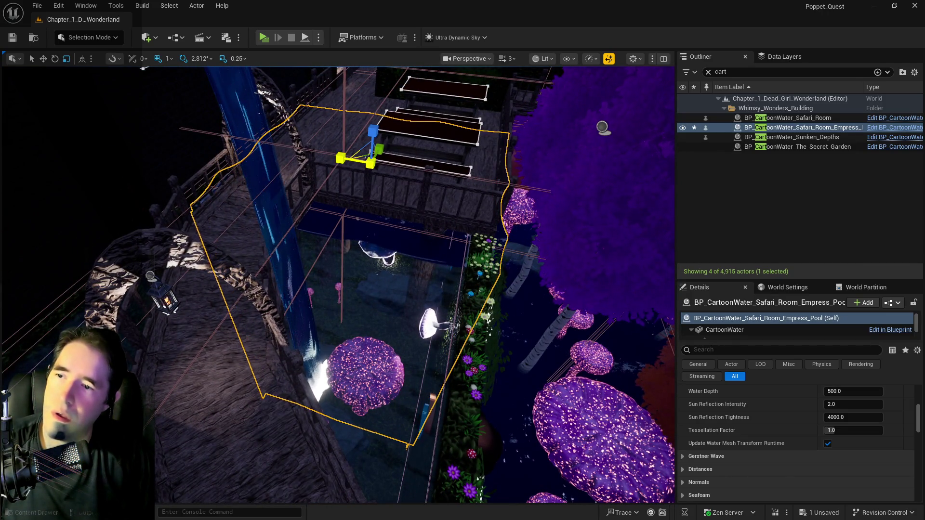
{"action": "key", "text": "ctrl+z"}
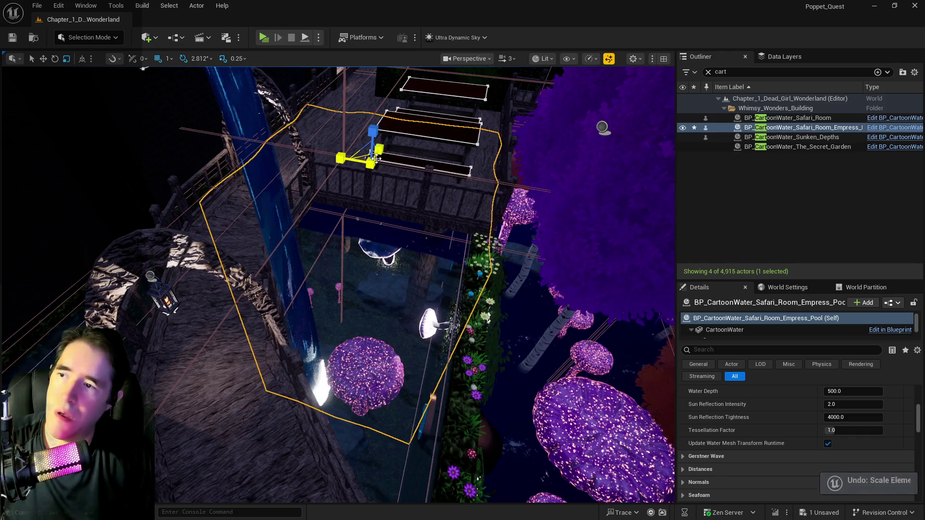
{"action": "left_click_drag", "start_coordinate": [380, 149], "coordinate": [383, 147]}
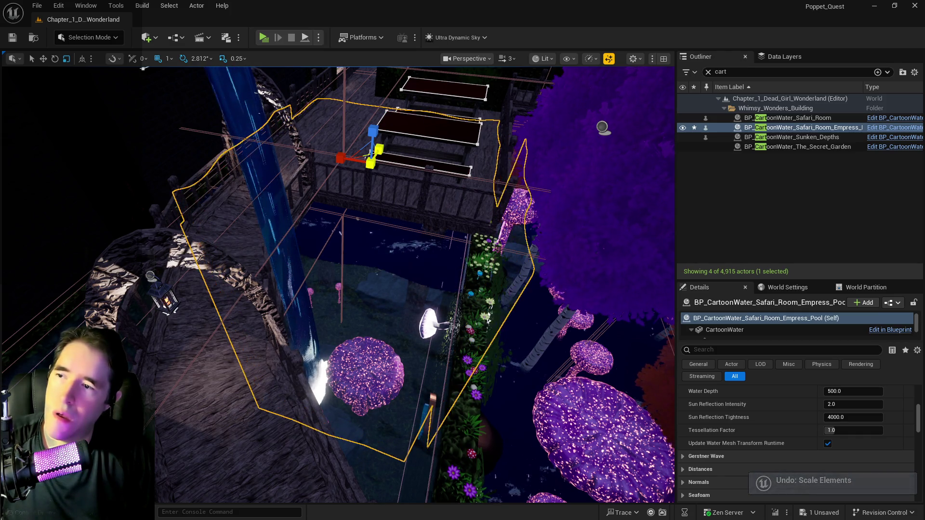
{"action": "scroll", "coordinate": [383, 147], "scroll_direction": "down", "scroll_amount": 5}
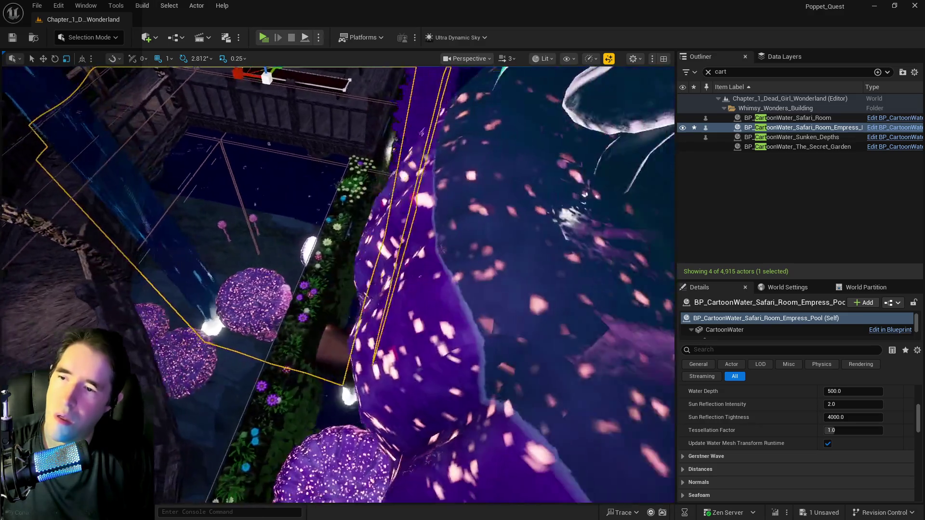
{"action": "scroll", "coordinate": [383, 147], "scroll_direction": "down", "scroll_amount": 5}
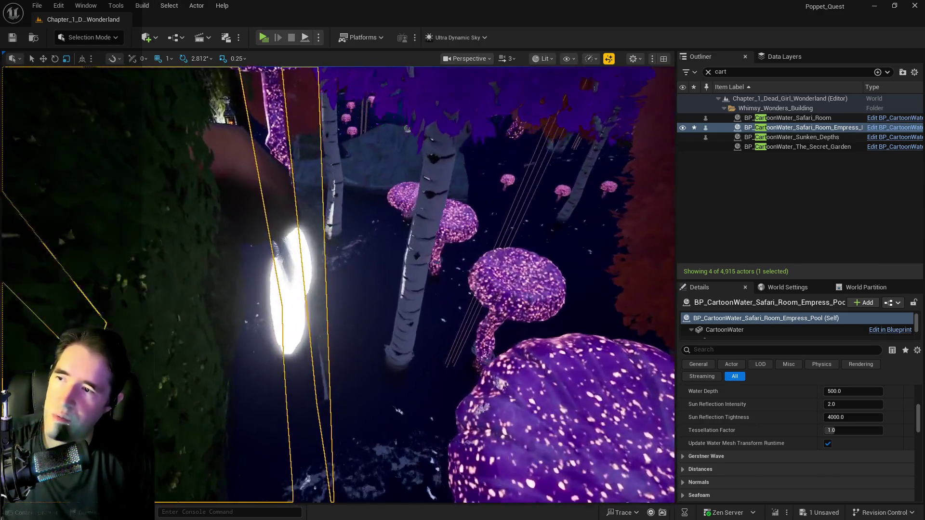
{"action": "key", "text": "f"}
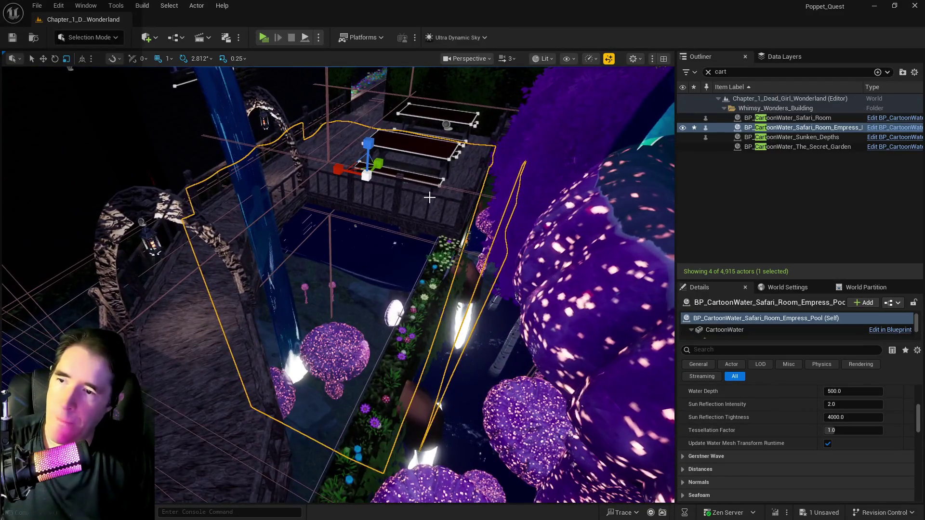
{"action": "key", "text": "ctrl+z"}
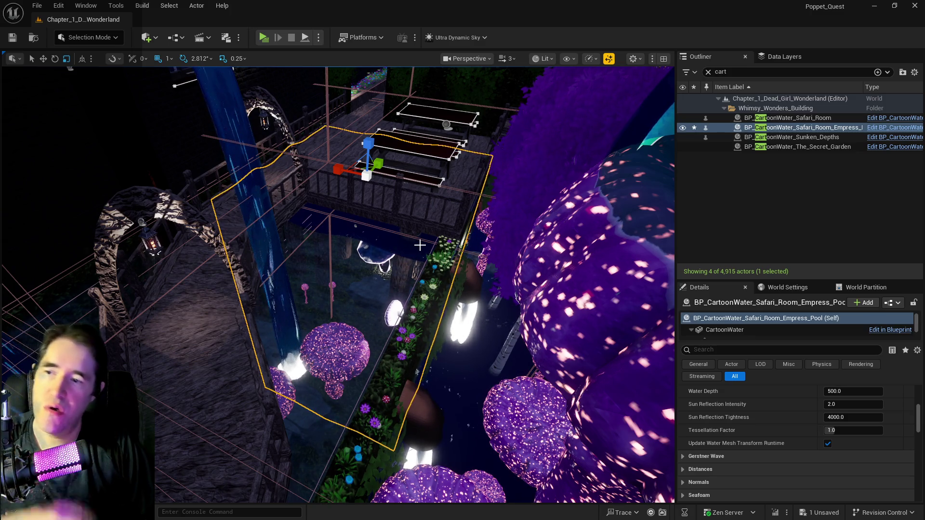
{"action": "left_click_drag", "start_coordinate": [419, 246], "coordinate": [380, 270]}
{"action": "mouse_move", "coordinate": [318, 295]}
{"action": "left_mouse_down", "text": "alt"}
{"action": "mouse_move", "coordinate": [419, 252]}
{"action": "mouse_move", "coordinate": [661, 245]}
{"action": "mouse_move", "coordinate": [655, 259]}
{"action": "mouse_move", "coordinate": [637, 262]}
{"action": "left_mouse_up", "text": "alt"}
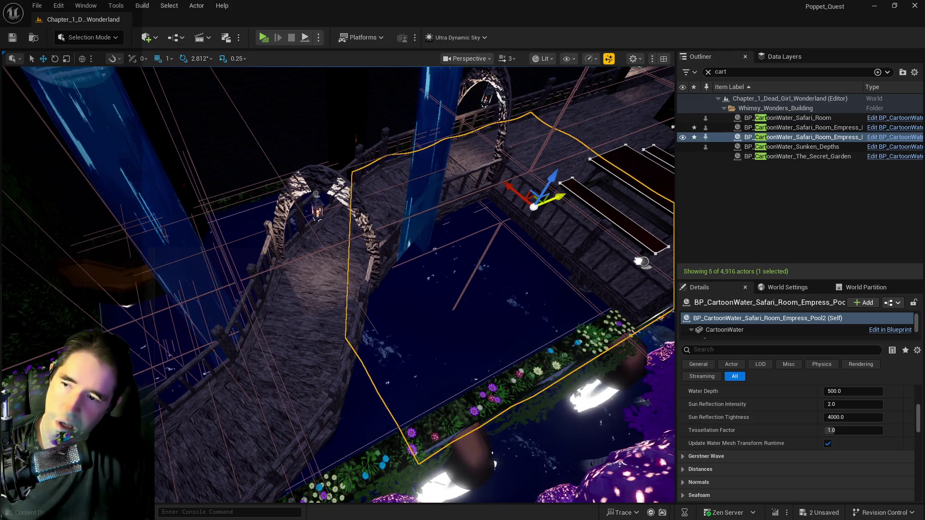
- Orbit and zoom the view to face the Empress_Pool2 copy straight on
{"action": "scroll", "coordinate": [625, 275], "scroll_direction": "up", "scroll_amount": 10}
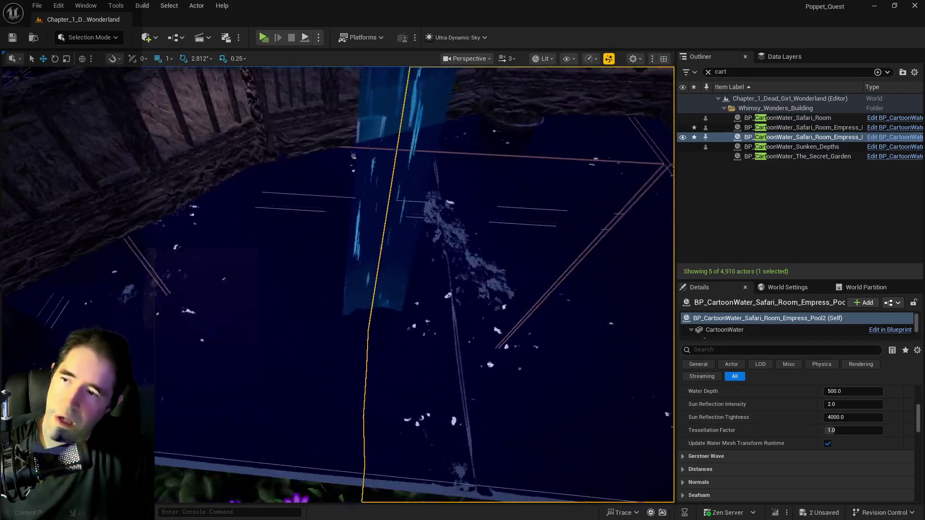
{"action": "scroll", "coordinate": [331, 403], "scroll_direction": "down", "scroll_amount": 8}
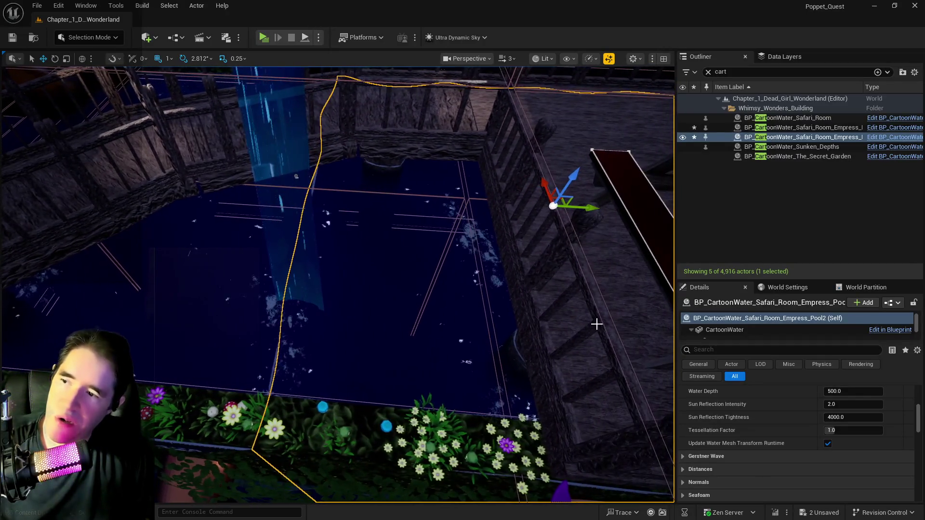
{"action": "left_click_drag", "start_coordinate": [596, 324], "coordinate": [573, 319]}
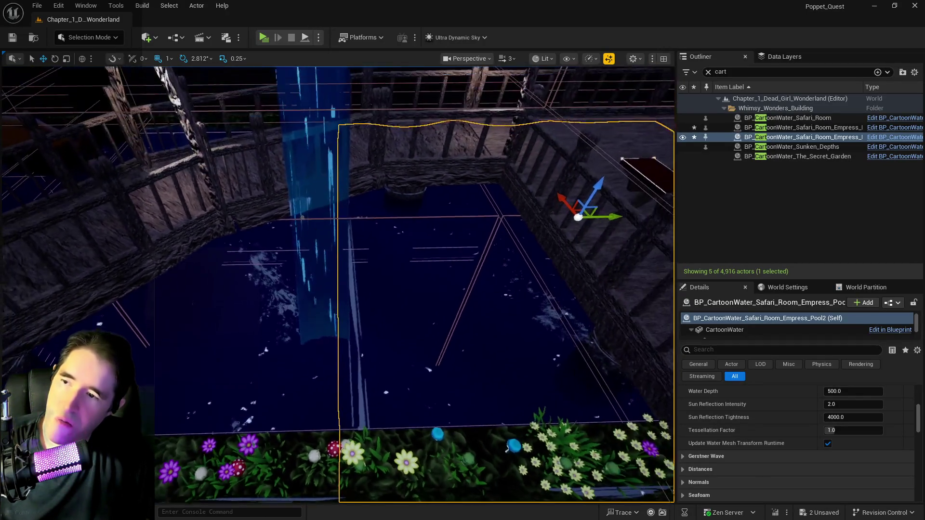
{"action": "left_click_drag", "start_coordinate": [610, 223], "coordinate": [608, 222]}
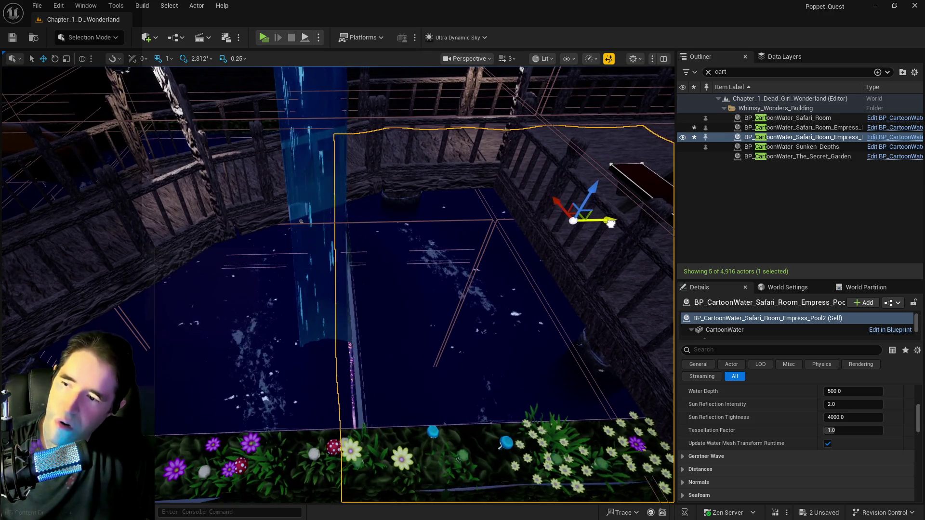
- Undo the move and duplication to remove Empress_Pool2, then select the lower deck floor
{"action": "key", "text": "ctrl+z"}
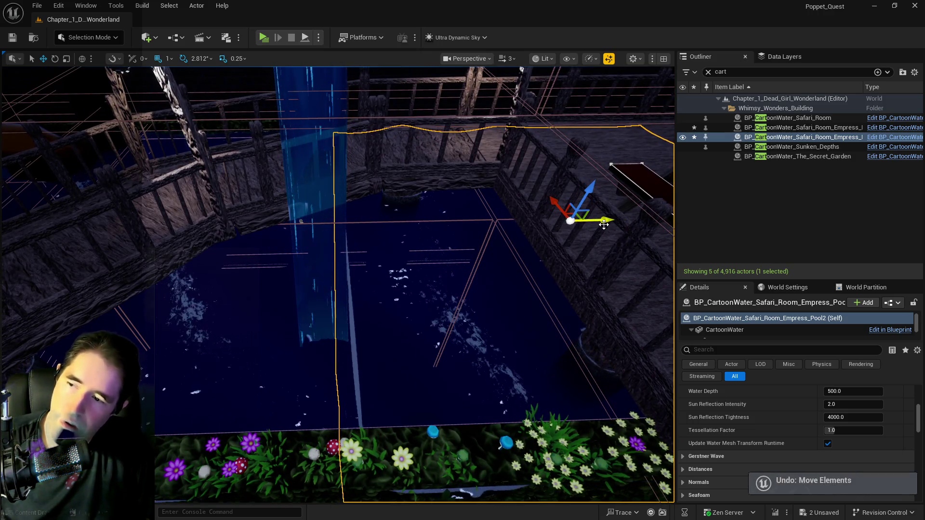
{"action": "key", "text": "ctrl+z"}
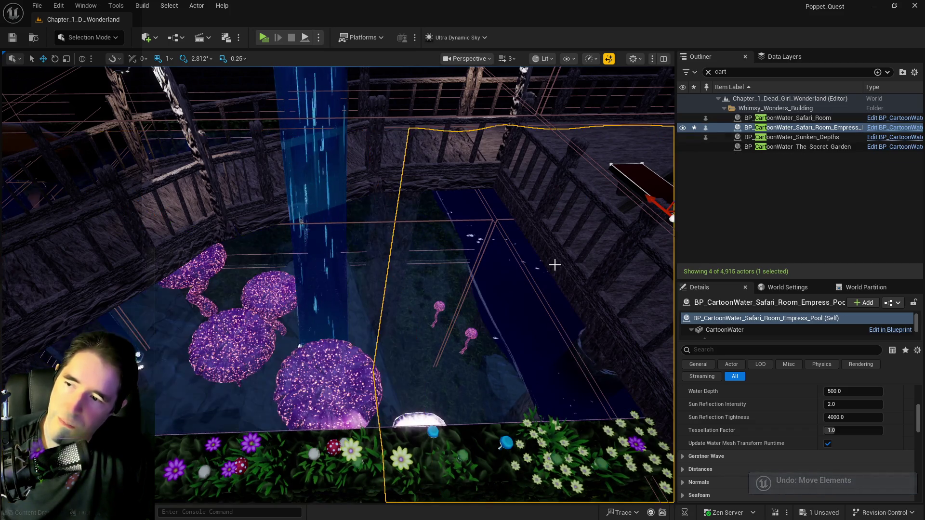
{"action": "left_click_drag", "start_coordinate": [555, 265], "coordinate": [554, 265]}
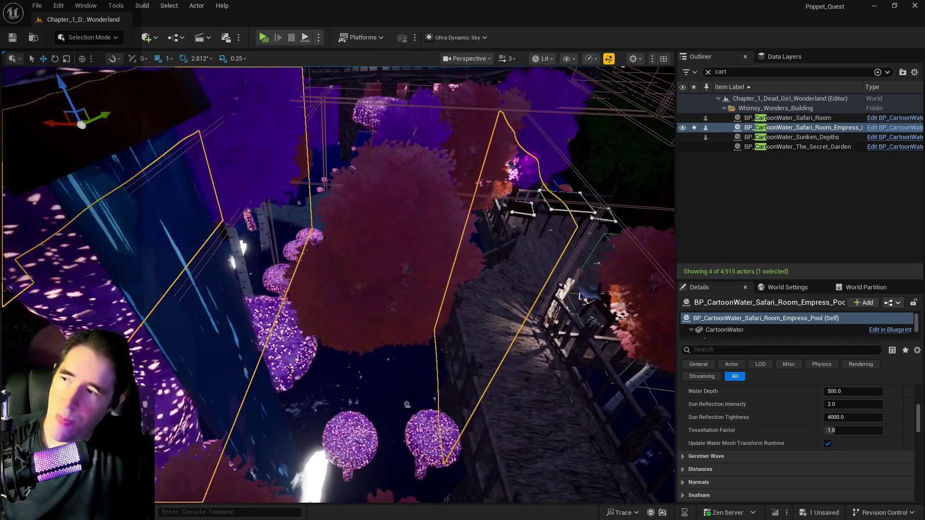
{"action": "left_click_drag", "start_coordinate": [436, 330], "coordinate": [436, 330]}
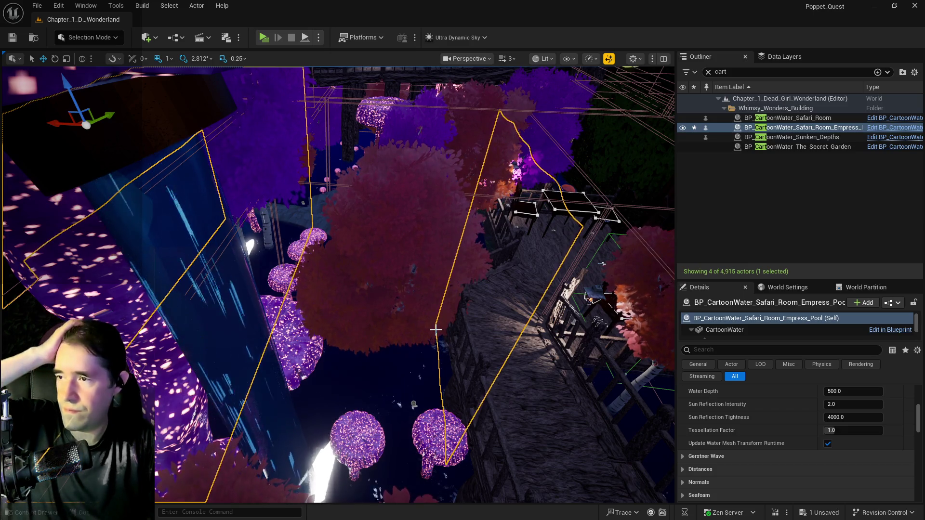
{"action": "left_click_drag", "start_coordinate": [453, 335], "coordinate": [441, 279]}
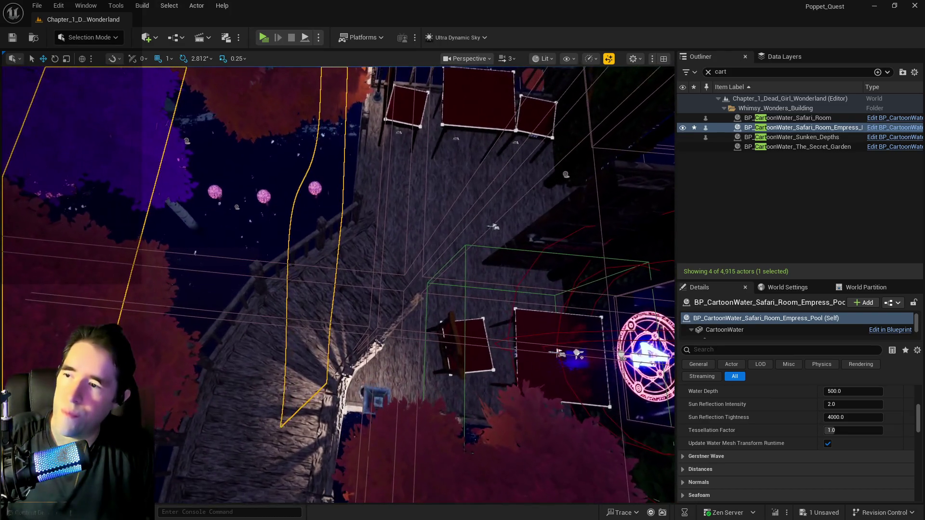
{"action": "left_click", "coordinate": [501, 255]}
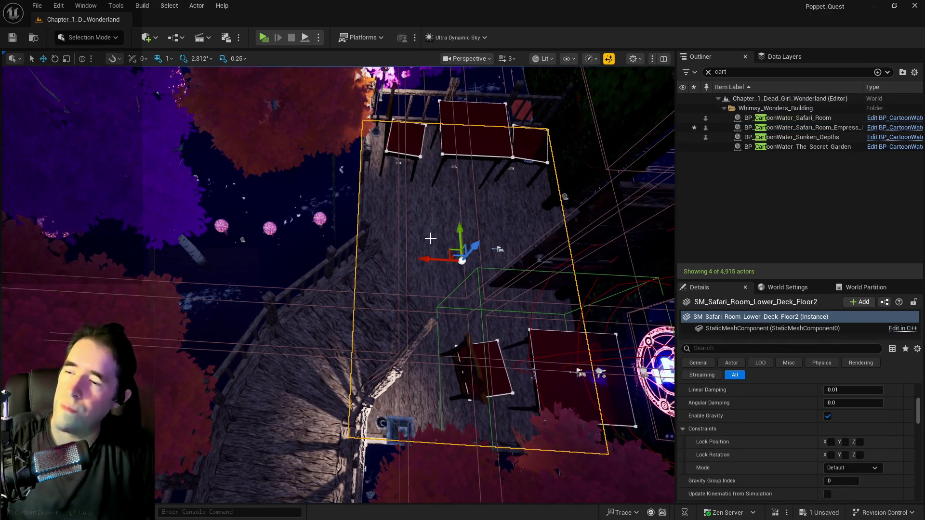
- Remove the accidental Floor3 duplicate, move Floor2 left along X, and reset its X scale to 1.0
{"action": "mouse_move", "coordinate": [427, 259]}
{"action": "left_mouse_down"}
{"action": "mouse_move", "coordinate": [340, 259]}
{"action": "mouse_move", "coordinate": [377, 258]}
{"action": "left_mouse_up"}
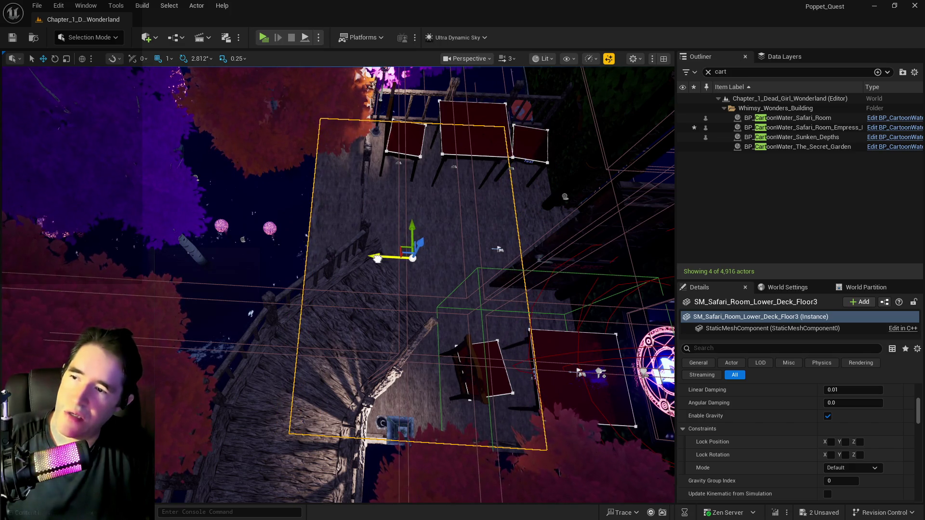
{"action": "key", "text": "ctrl+z"}
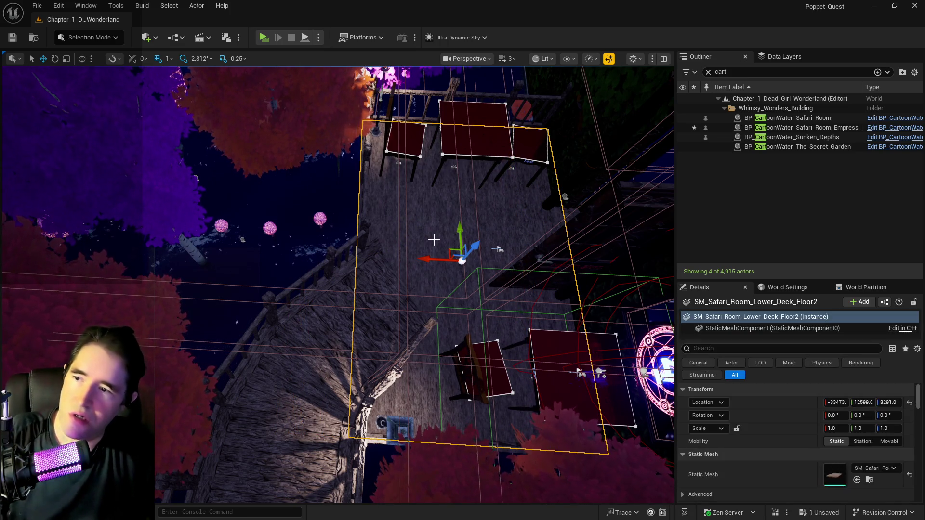
{"action": "left_click_drag", "start_coordinate": [427, 260], "coordinate": [392, 259]}
{"action": "key", "text": "r"}
{"action": "key", "text": "ctrl+z"}
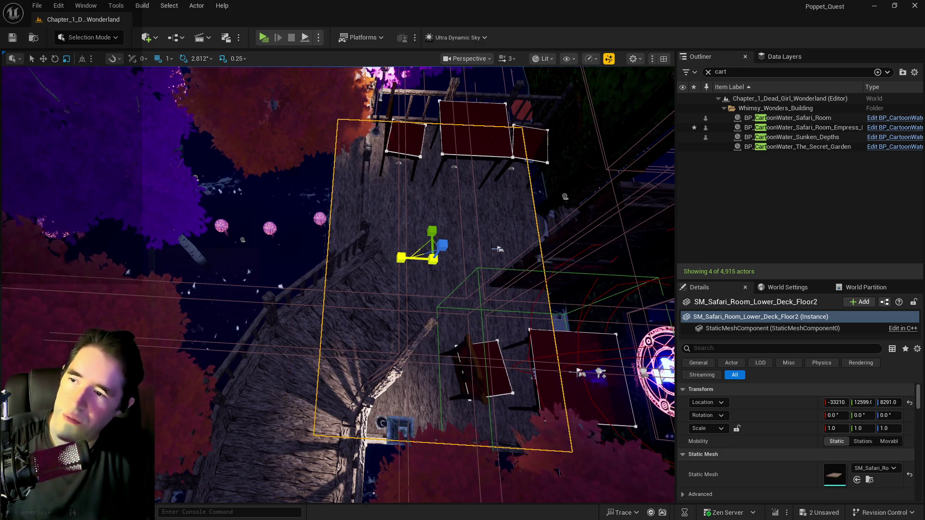
- Give the deck floor an X scale of 1.05, nudge it right along X, and re-edit X scale
{"action": "left_click", "coordinate": [833, 429]}
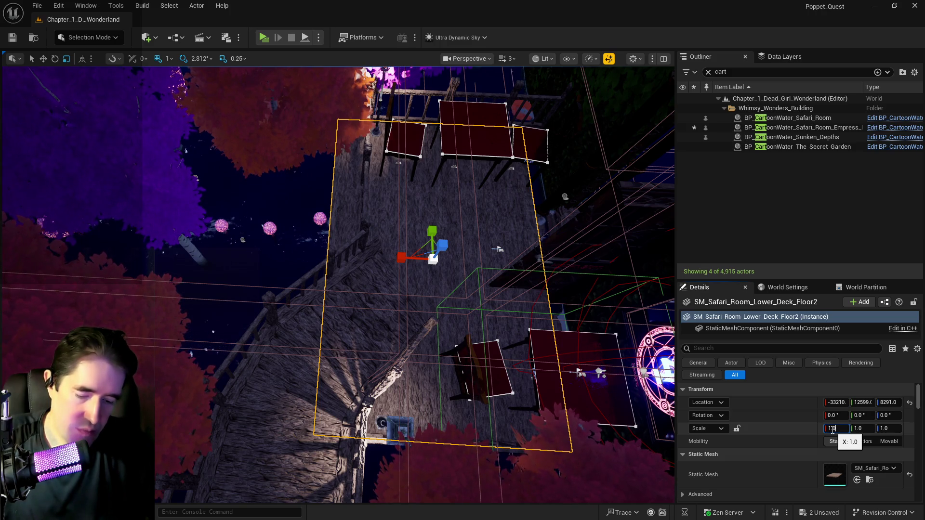
{"action": "type", "text": "5"}
{"action": "key", "text": "Return"}
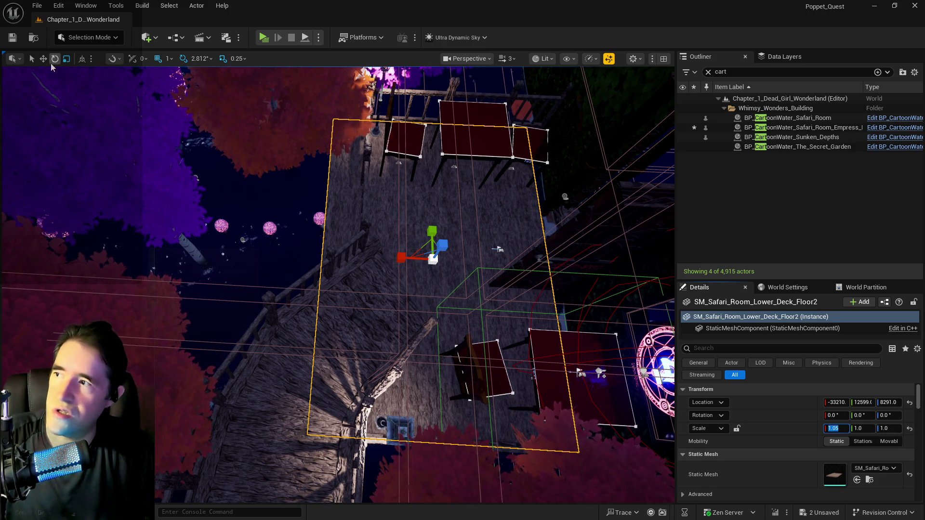
{"action": "key", "text": "w"}
{"action": "left_click_drag", "start_coordinate": [394, 255], "coordinate": [407, 253]}
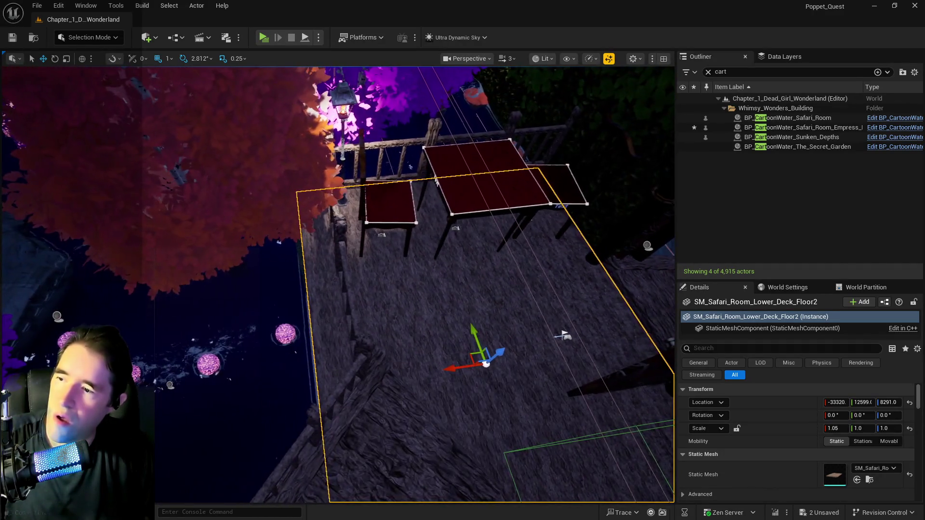
{"action": "left_click", "coordinate": [840, 429]}
{"action": "type", "text": "1.08"}
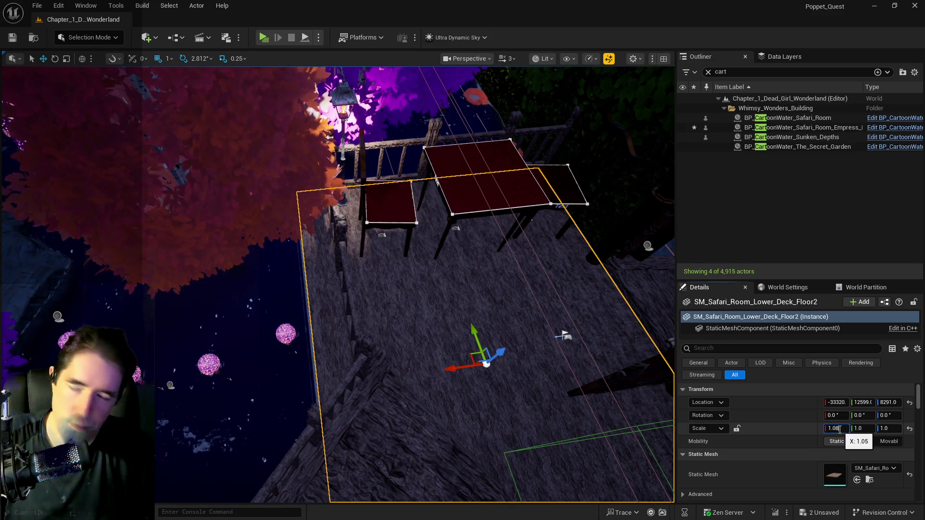
{"action": "left_click_drag", "start_coordinate": [547, 407], "coordinate": [548, 407]}
{"action": "left_click_drag", "start_coordinate": [439, 318], "coordinate": [440, 318]}
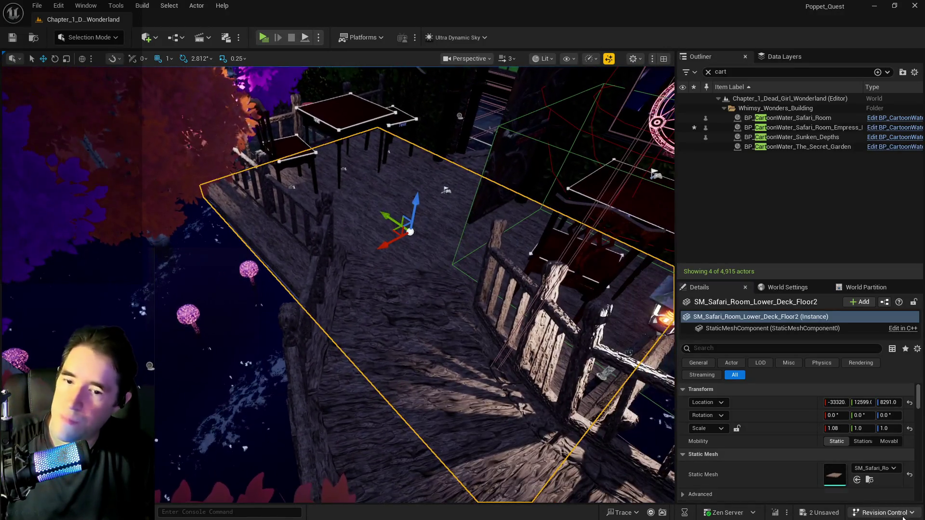
- Set the deck floor's Y scale to 1.08
{"action": "key", "text": "r"}
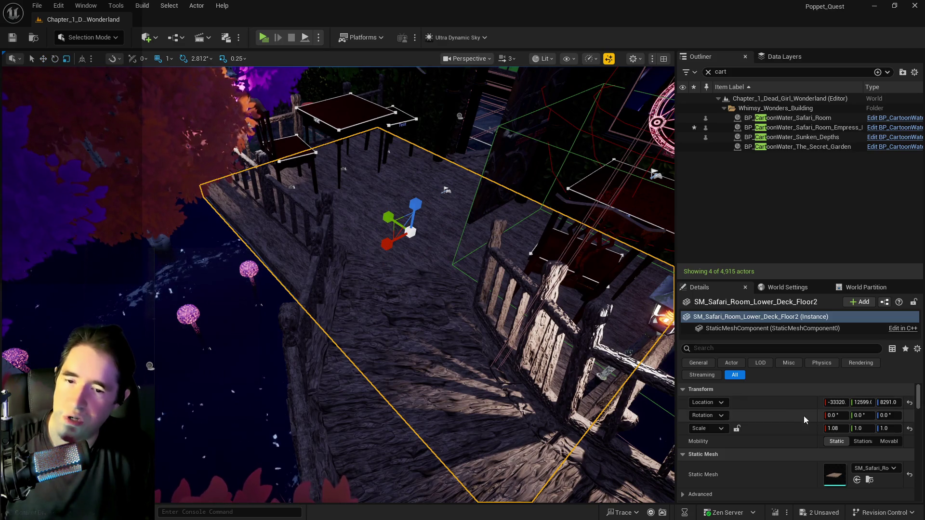
{"action": "left_click", "coordinate": [861, 429]}
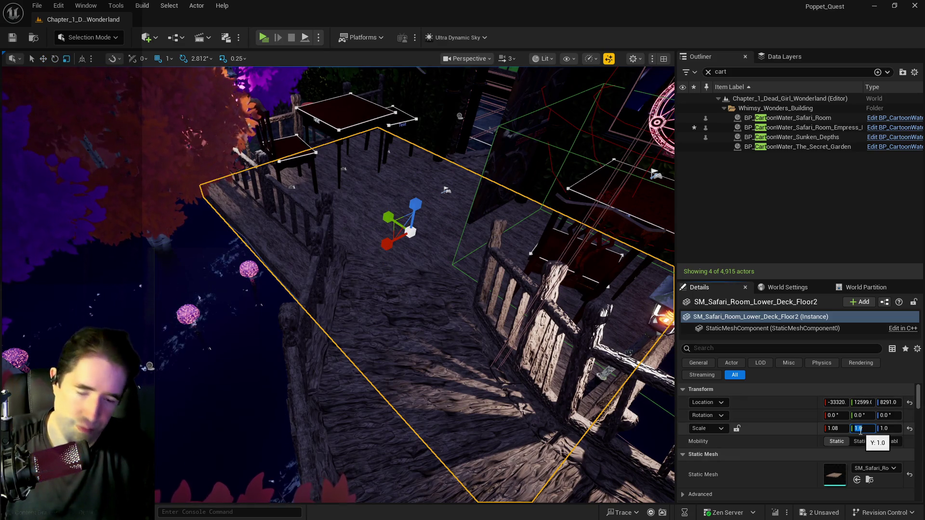
{"action": "type", "text": "1.08"}
{"action": "key", "text": "Return"}
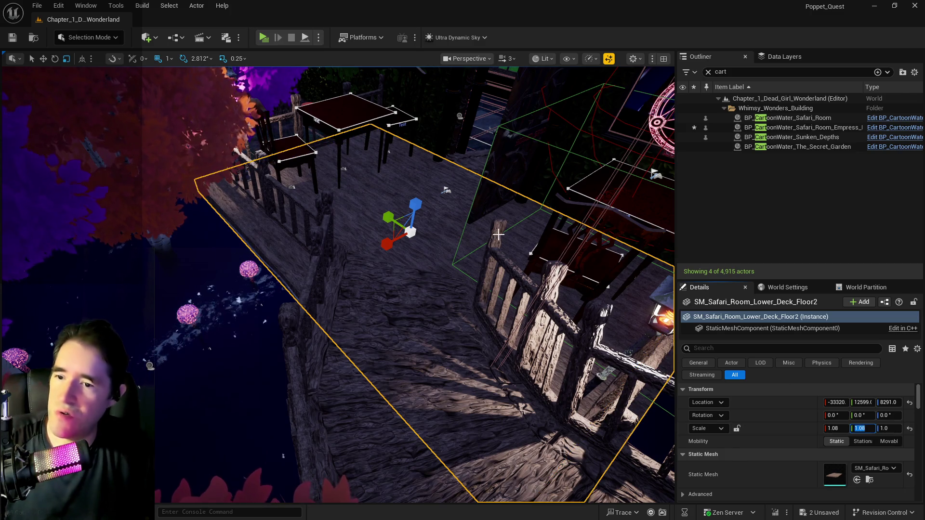
{"action": "left_click", "coordinate": [42, 59]}
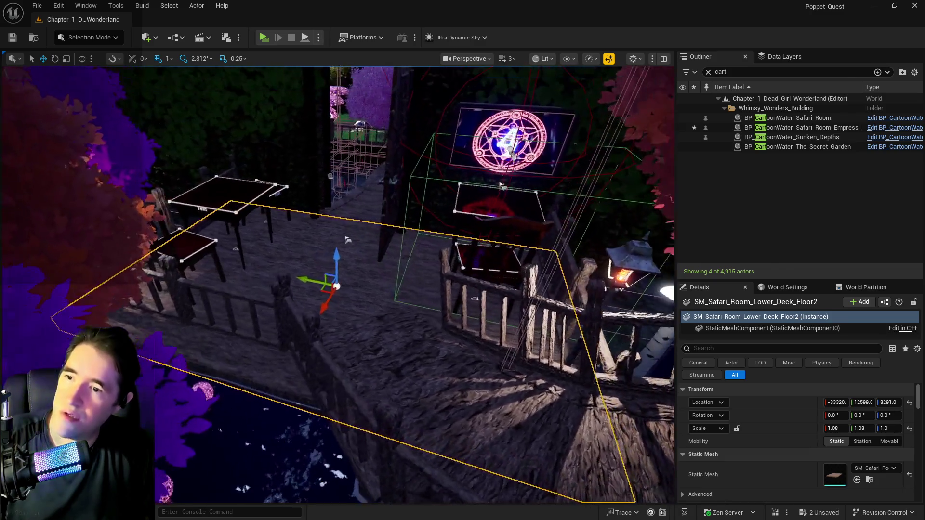
{"action": "double_click", "coordinate": [795, 127]}
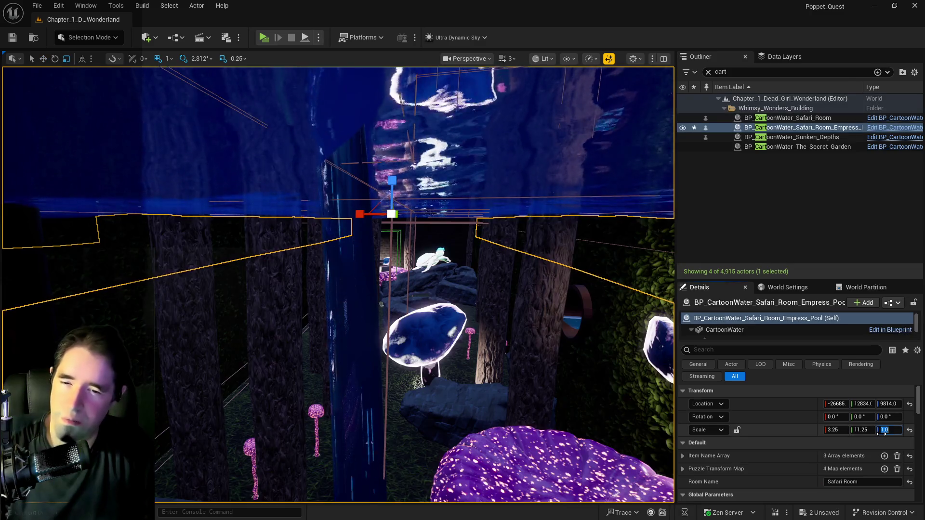
- Set the Empress Pool water's Z scale to 0.5
{"action": "left_click", "coordinate": [889, 429]}
{"action": "type", "text": "0.5"}
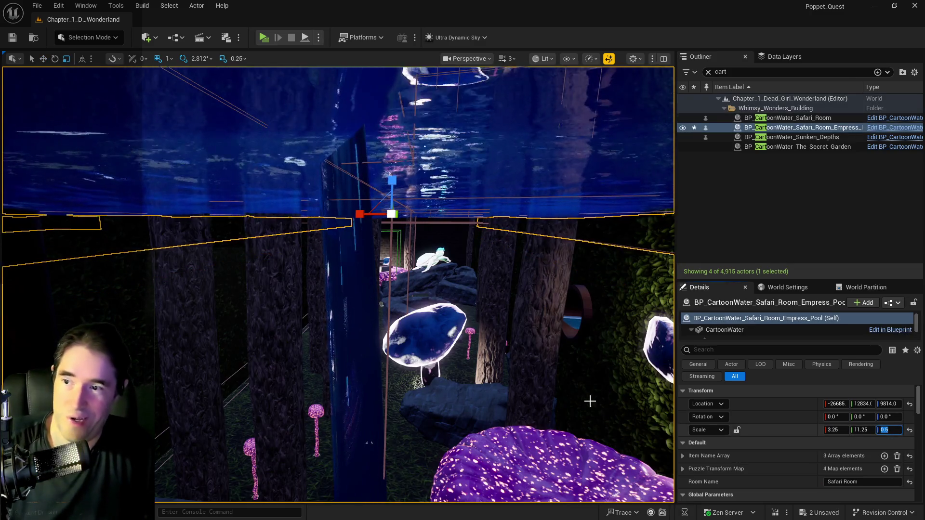
{"action": "key", "text": "Return"}
{"action": "scroll", "coordinate": [338, 284], "scroll_direction": "down", "scroll_amount": 5}
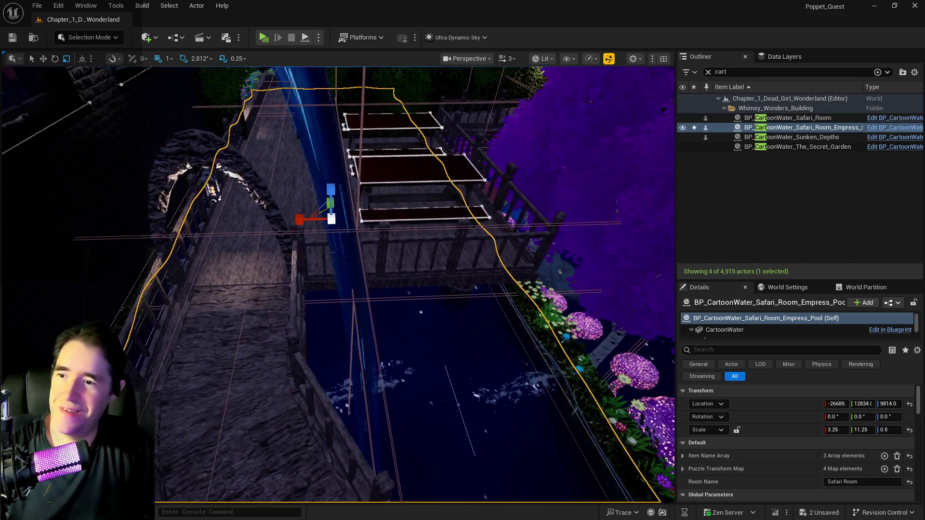
{"action": "mouse_move", "coordinate": [338, 285]}
{"action": "left_mouse_down"}
{"action": "mouse_move", "coordinate": [395, 260]}
{"action": "mouse_move", "coordinate": [356, 240]}
{"action": "mouse_move", "coordinate": [294, 313]}
{"action": "left_mouse_up"}
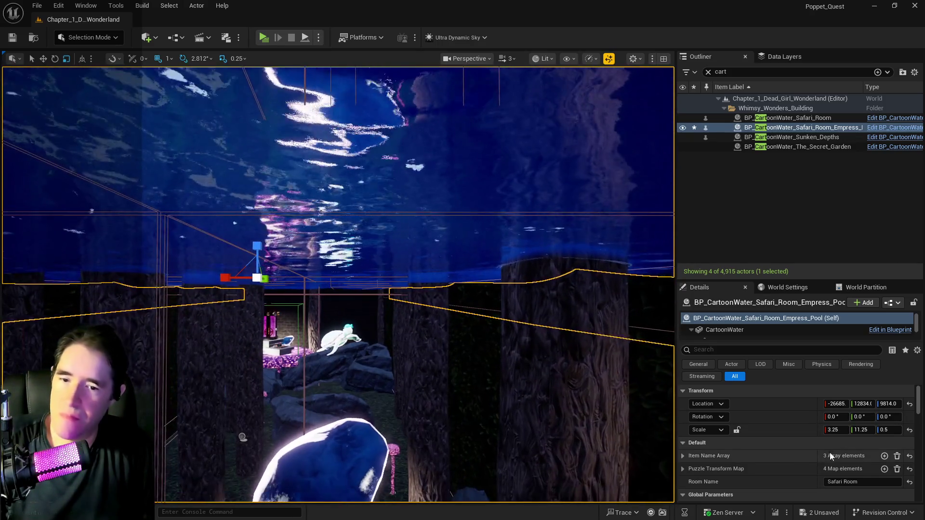
- Reduce the Empress Pool's Z scale further to 0.01, giving a 3.25 × 11.25 × 0.01 slab
{"action": "left_click", "coordinate": [887, 431]}
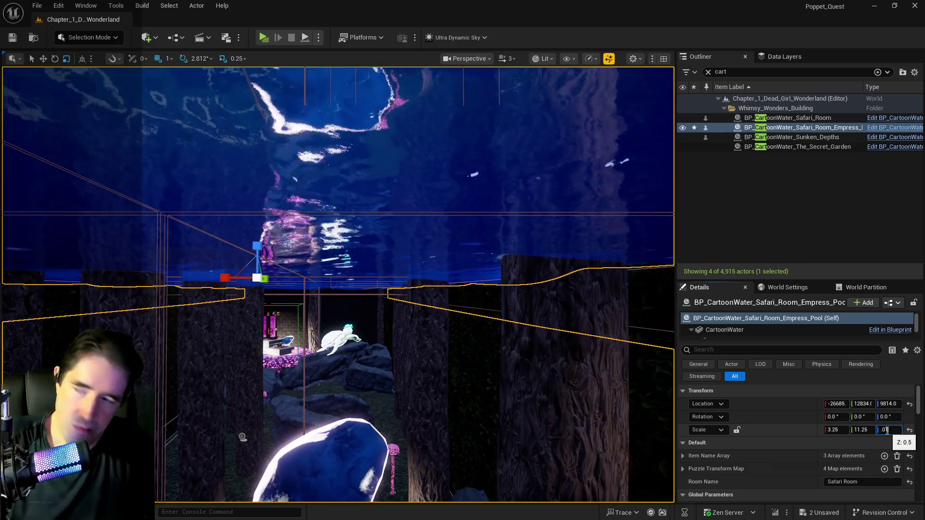
{"action": "type", "text": "0.01"}
{"action": "key", "text": "Return"}
{"action": "mouse_move", "coordinate": [294, 313]}
{"action": "left_mouse_down"}
{"action": "mouse_move", "coordinate": [274, 333]}
{"action": "mouse_move", "coordinate": [275, 316]}
{"action": "mouse_move", "coordinate": [540, 435]}
{"action": "left_mouse_up"}
{"action": "left_click_drag", "start_coordinate": [498, 355], "coordinate": [493, 363]}
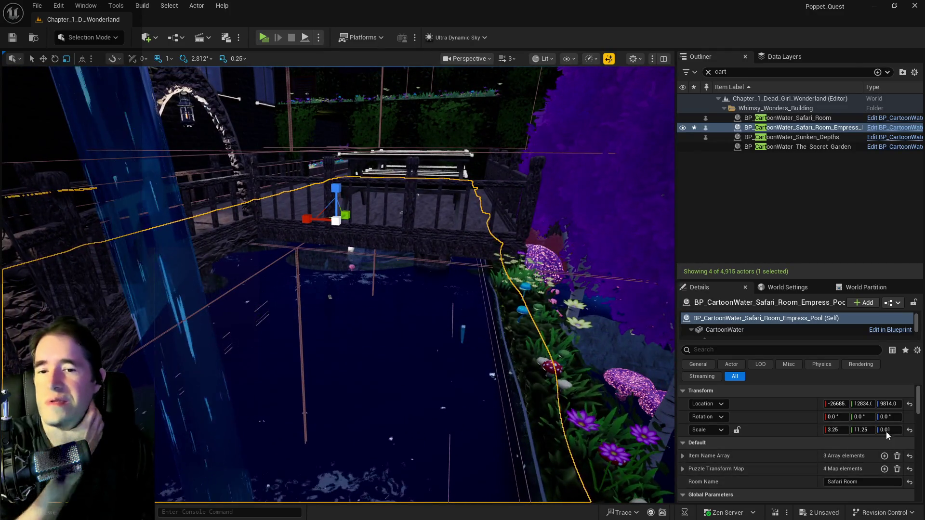
- Raise the Empress Pool's Z scale to 0.05, then to 0.1
{"action": "left_click", "coordinate": [886, 430]}
{"action": "type", "text": "0.05"}
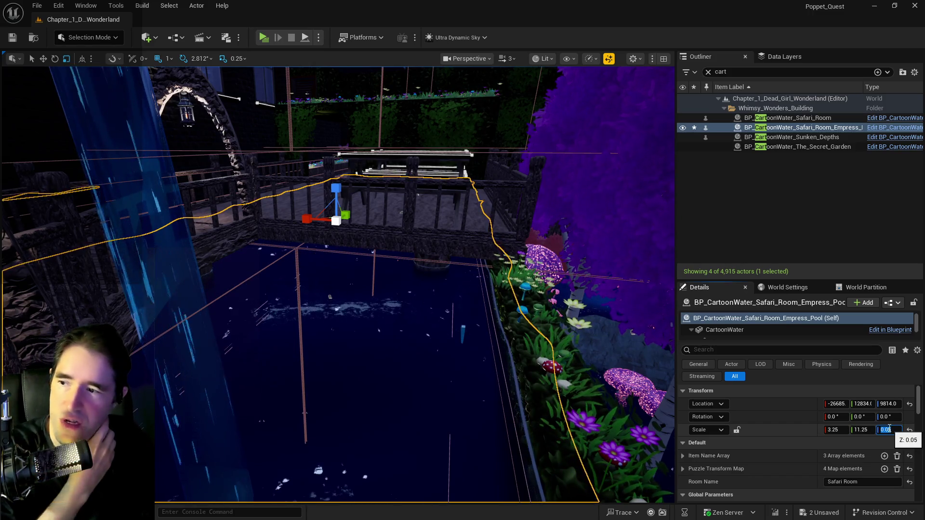
{"action": "key", "text": "Return"}
{"action": "key", "text": "f"}
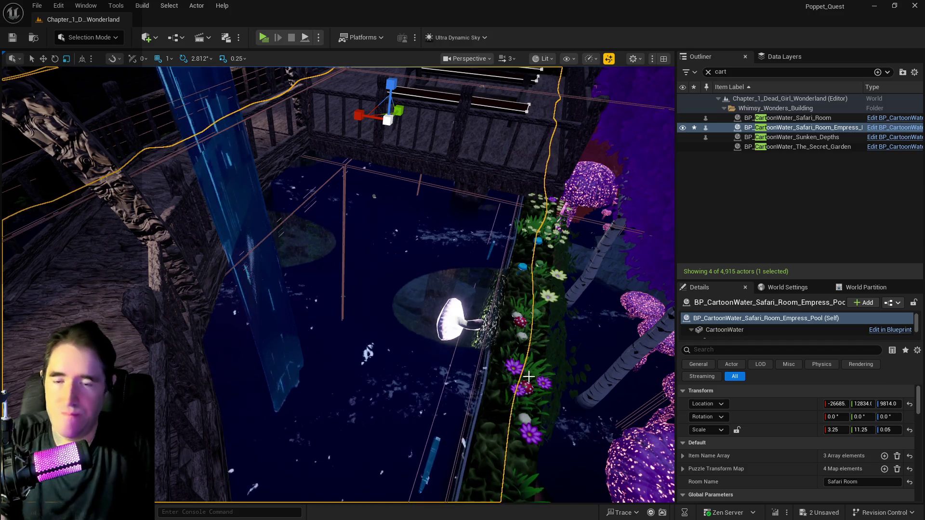
{"action": "left_click", "coordinate": [885, 431]}
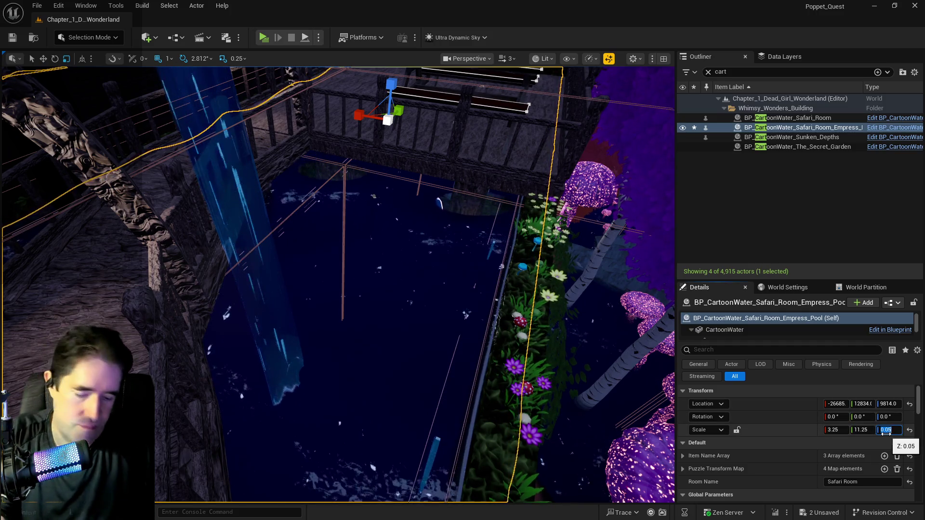
{"action": "type", "text": "0.1"}
{"action": "key", "text": "Return"}
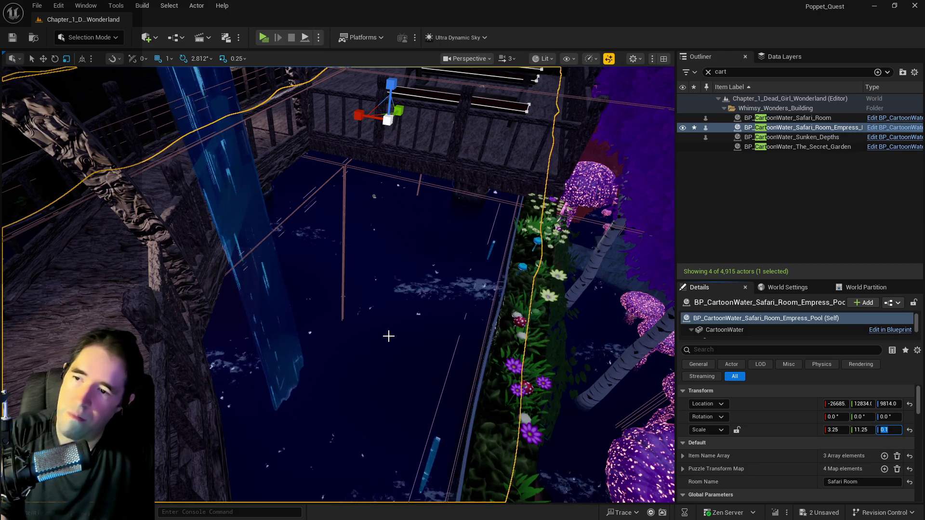
{"action": "mouse_move", "coordinate": [388, 336]}
{"action": "left_mouse_down"}
{"action": "mouse_move", "coordinate": [433, 333]}
{"action": "mouse_move", "coordinate": [501, 309]}
{"action": "mouse_move", "coordinate": [482, 351]}
{"action": "mouse_move", "coordinate": [462, 332]}
{"action": "mouse_move", "coordinate": [346, 281]}
{"action": "left_mouse_up"}
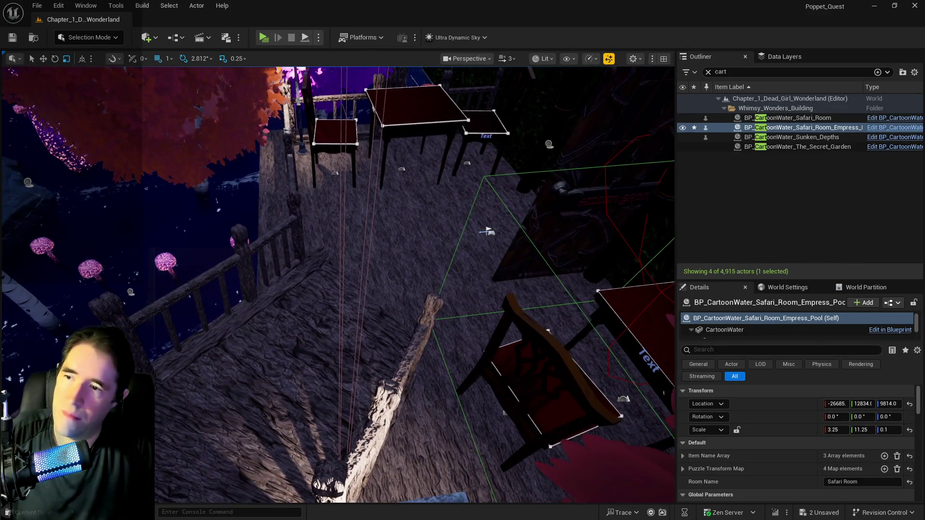
- Reset the lower deck floor's X and Y scale to 1.0
{"action": "left_click", "coordinate": [460, 302]}
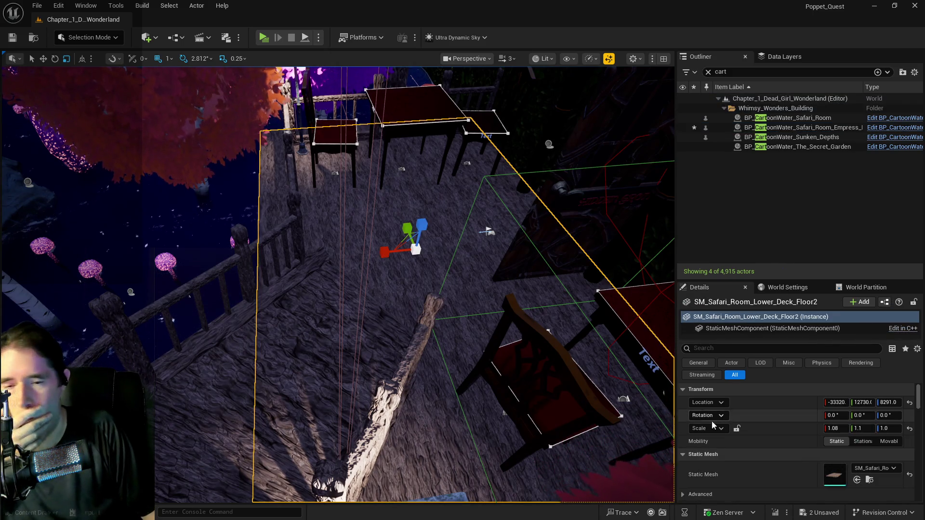
{"action": "left_click", "coordinate": [839, 432]}
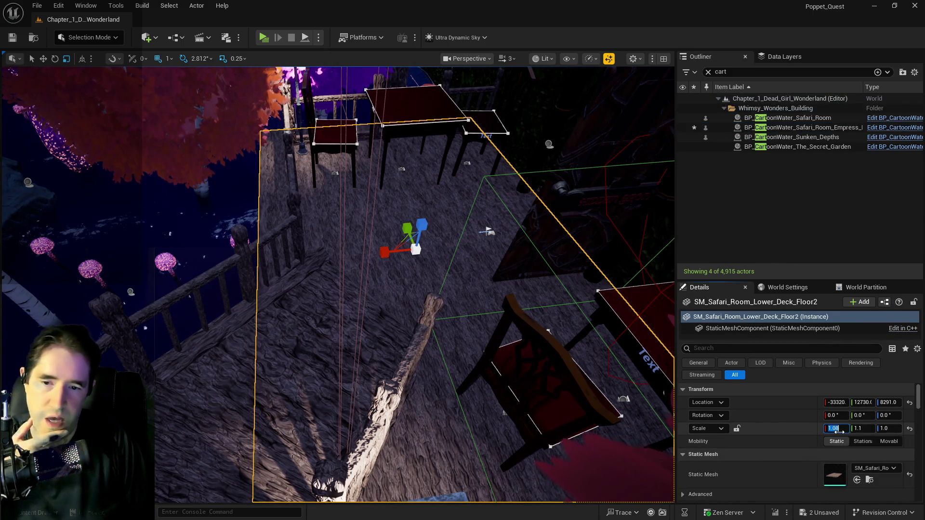
{"action": "type", "text": "1"}
{"action": "key", "text": "Return"}
{"action": "left_click", "coordinate": [858, 429]}
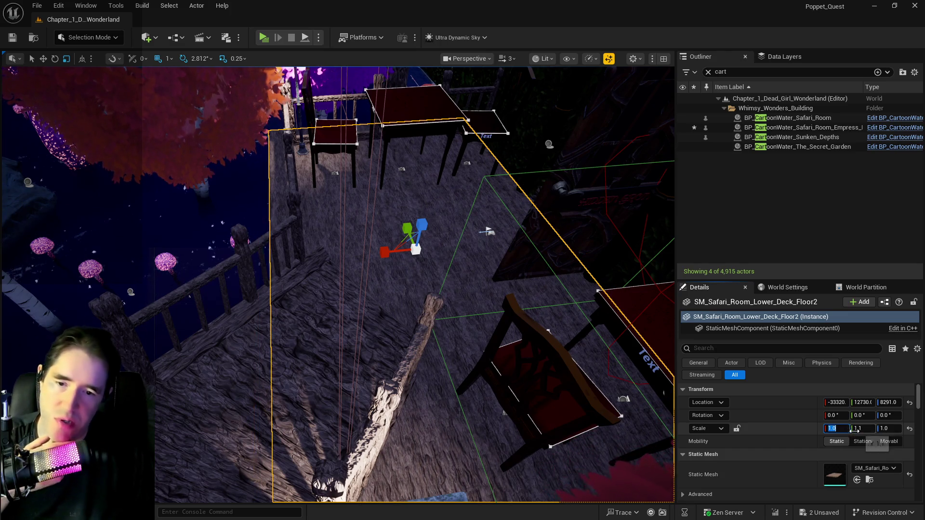
{"action": "key", "text": "Return"}
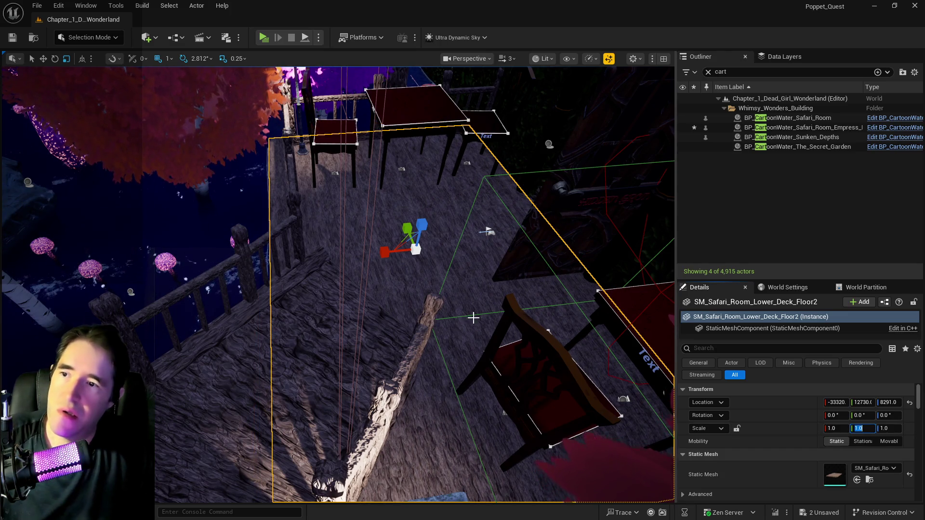
- Slide the deck floor slightly along the X axis with the move gizmo
{"action": "left_click", "coordinate": [43, 58]}
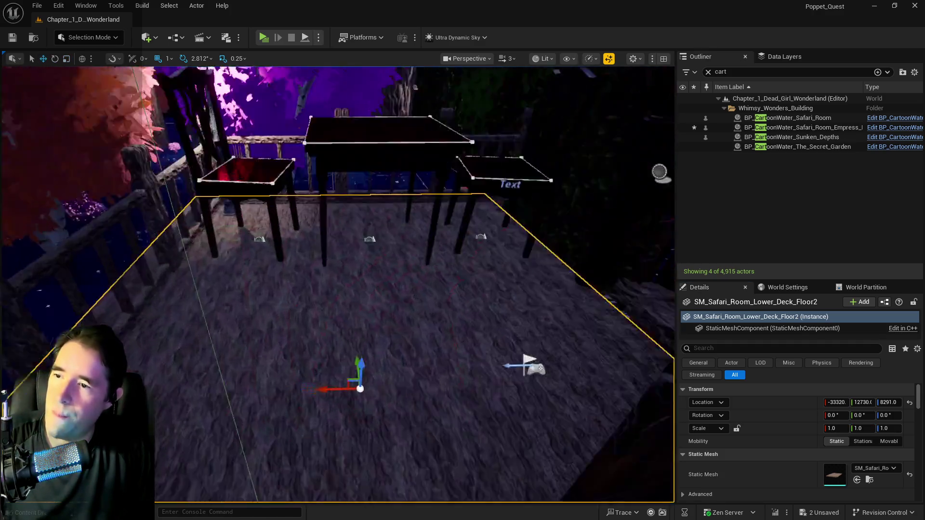
{"action": "mouse_move", "coordinate": [337, 205]}
{"action": "left_mouse_down"}
{"action": "mouse_move", "coordinate": [337, 221]}
{"action": "mouse_move", "coordinate": [336, 204]}
{"action": "left_mouse_up"}
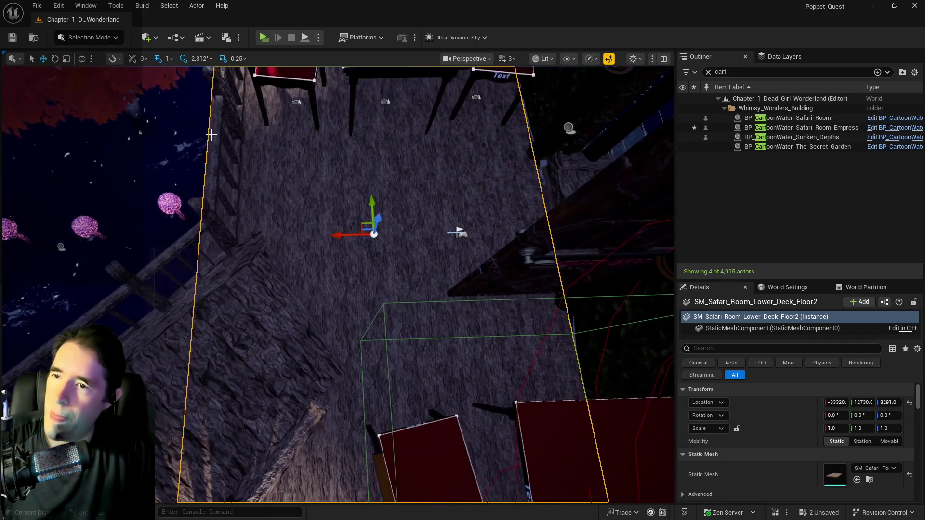
{"action": "mouse_move", "coordinate": [334, 235]}
{"action": "left_mouse_down"}
{"action": "mouse_move", "coordinate": [363, 236]}
{"action": "mouse_move", "coordinate": [349, 198]}
{"action": "left_mouse_up"}
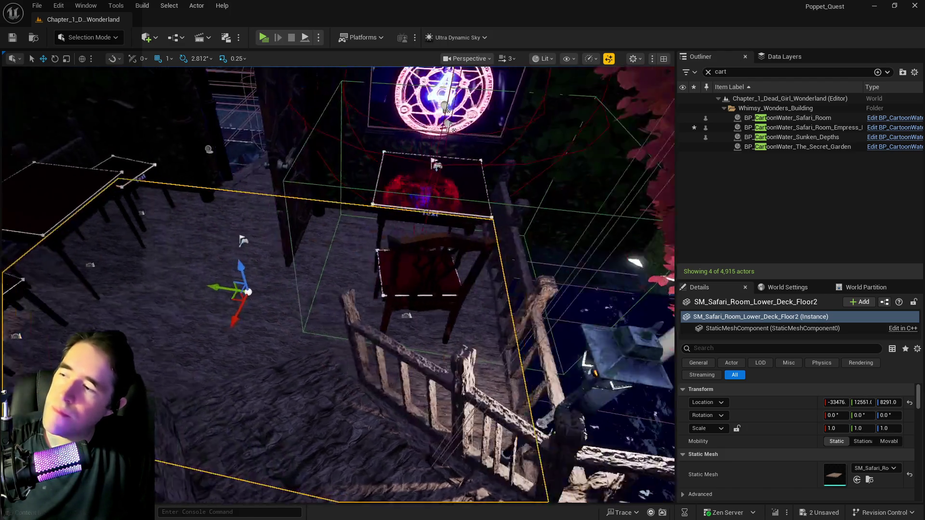
{"action": "left_click_drag", "start_coordinate": [349, 198], "coordinate": [349, 198]}
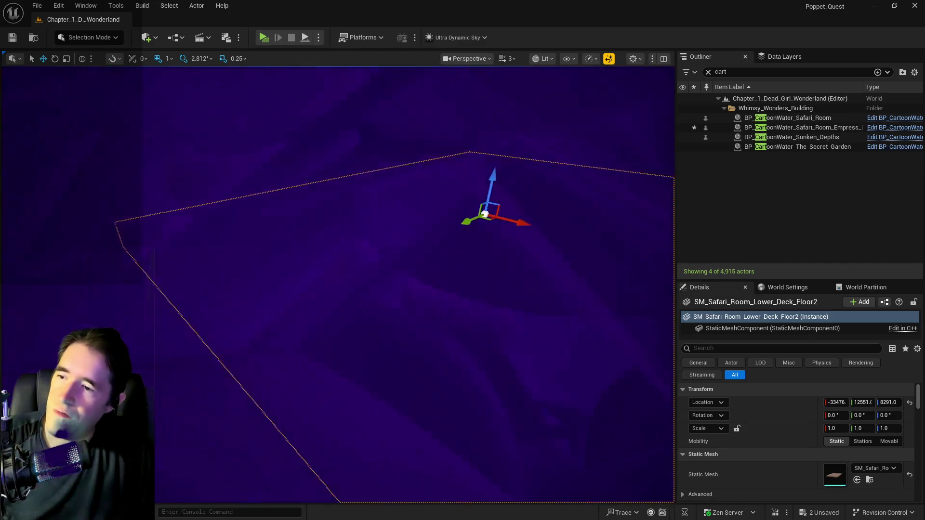